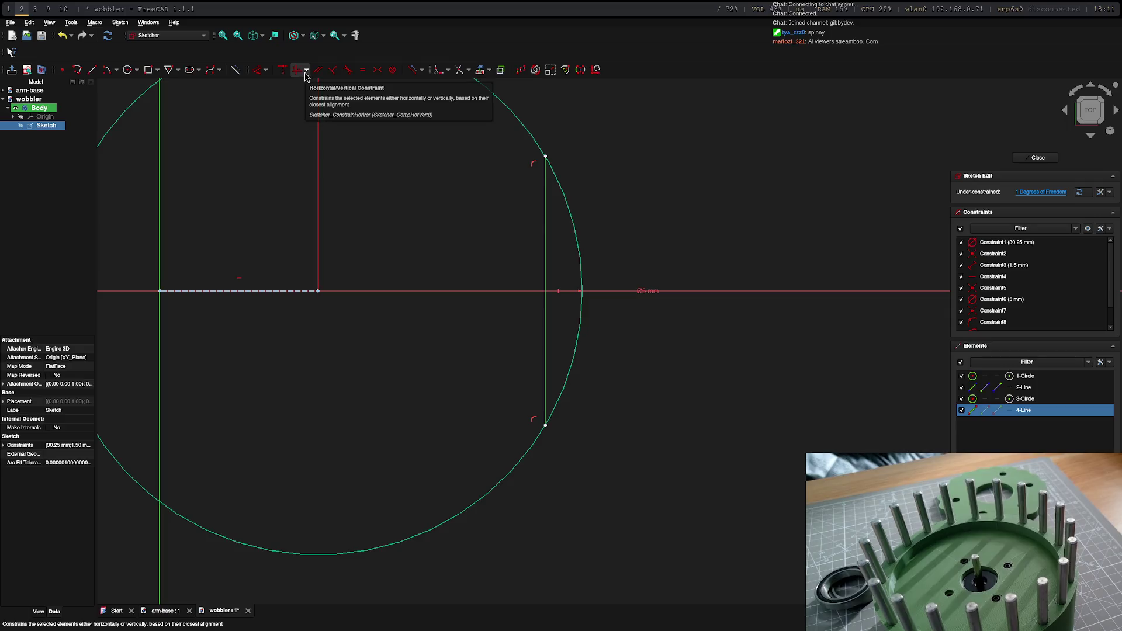
Step: Constrain the vertical chord line to a -90° angle
{"action": "left_click", "coordinate": [265, 69]}
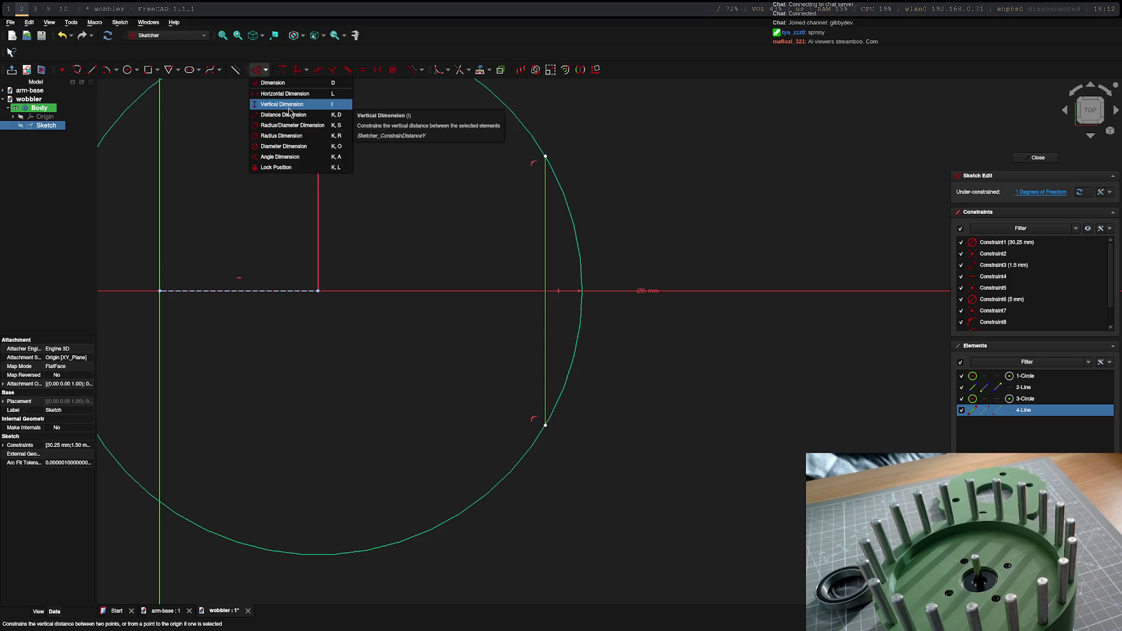
{"action": "left_click", "coordinate": [283, 157]}
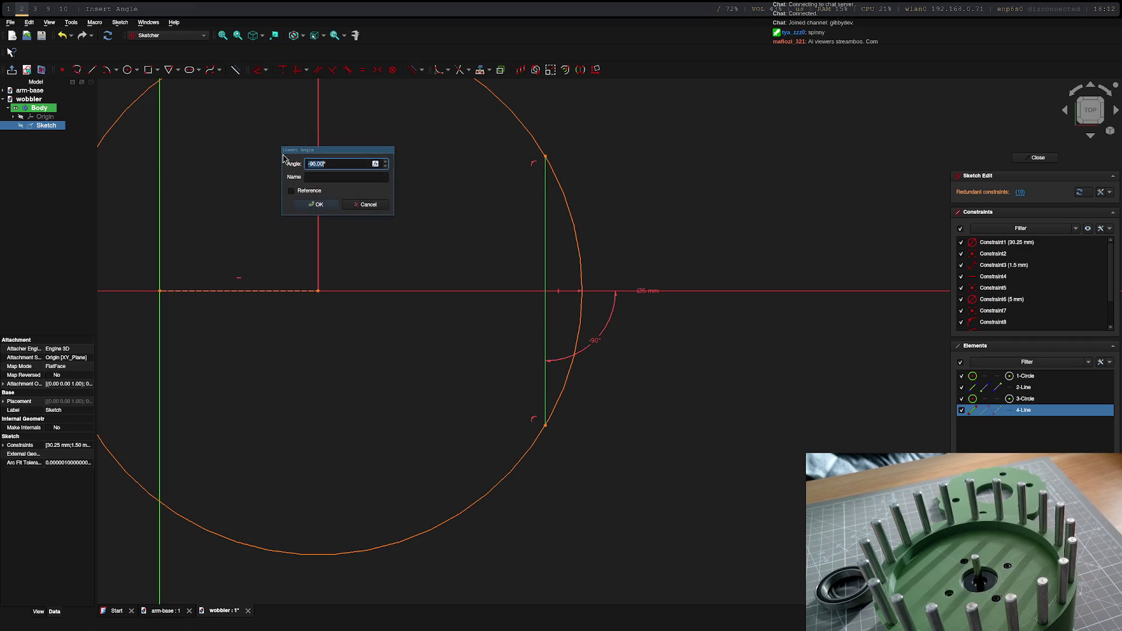
{"action": "left_click", "coordinate": [323, 205]}
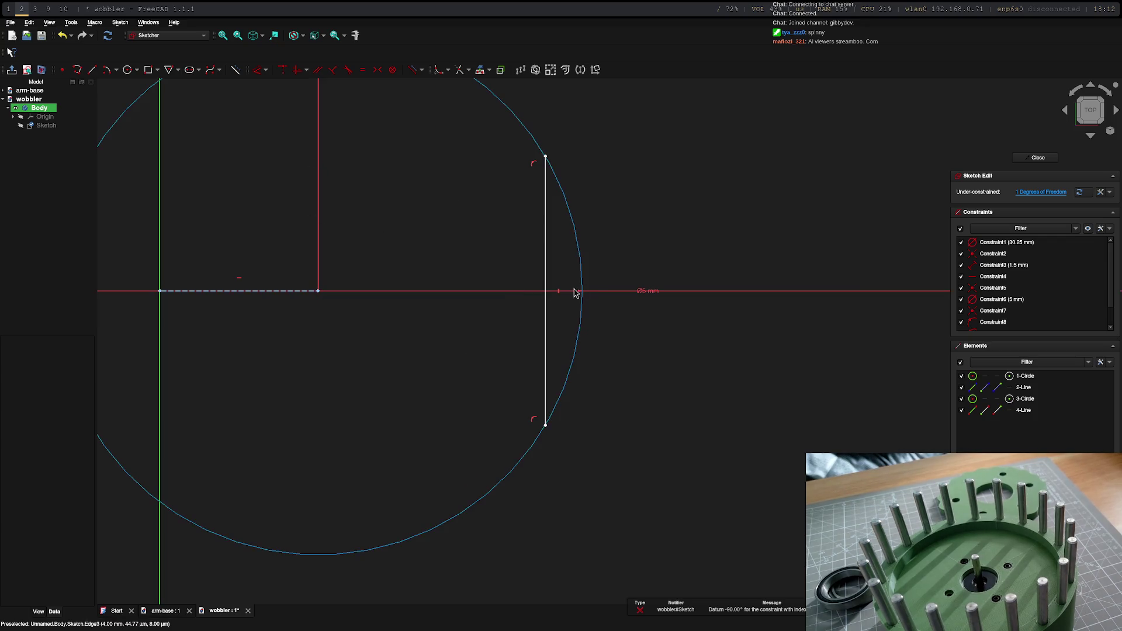
Step: Set a 2.1 mm horizontal distance between the chord line and the dashed centre line
{"action": "left_click", "coordinate": [547, 283]}
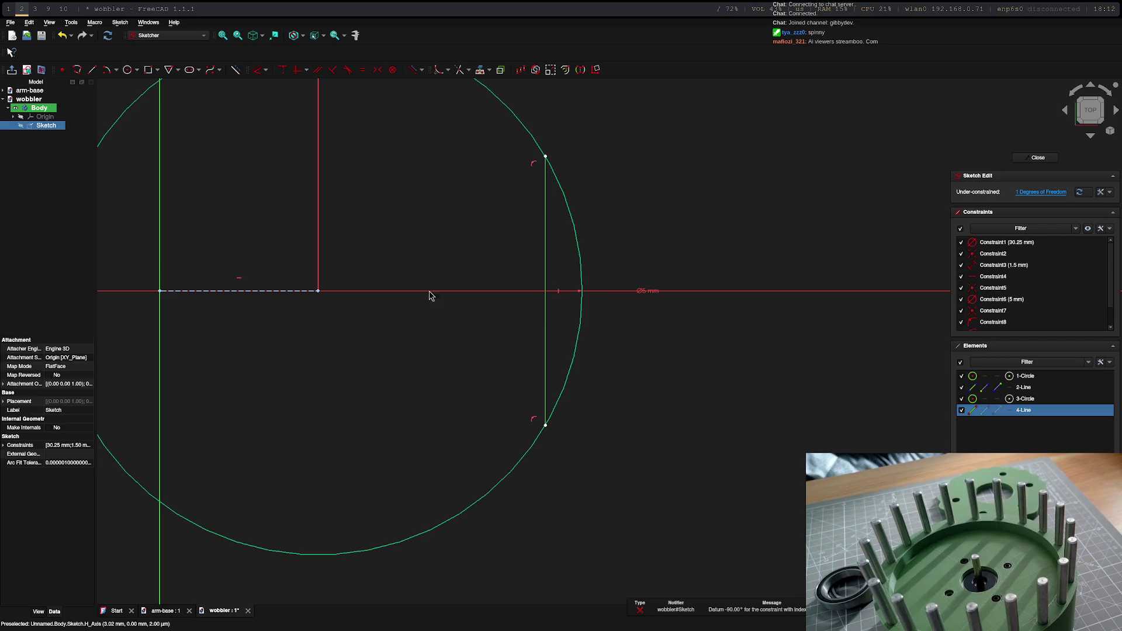
{"action": "left_click", "coordinate": [319, 292]}
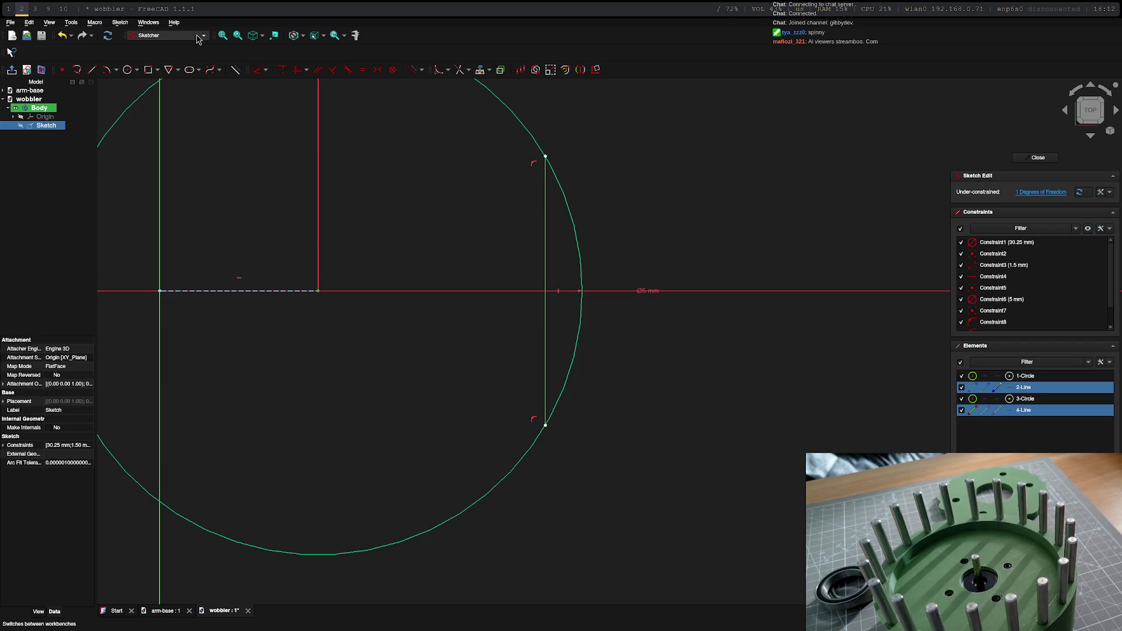
{"action": "left_click", "coordinate": [265, 70]}
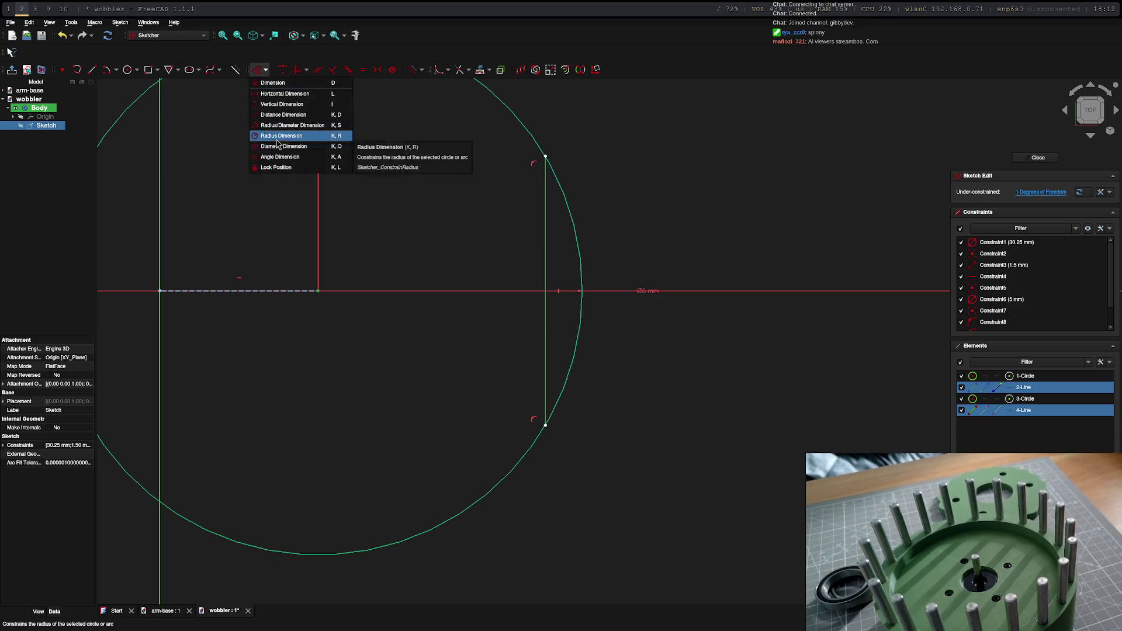
{"action": "left_click", "coordinate": [290, 115]}
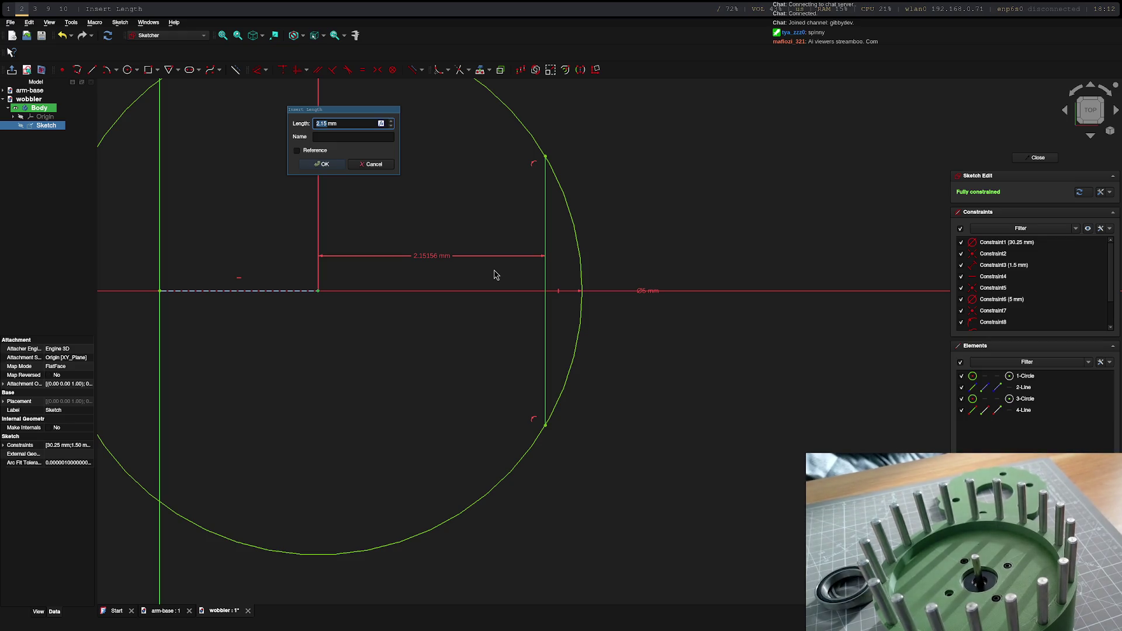
{"action": "type", "text": "2.1"}
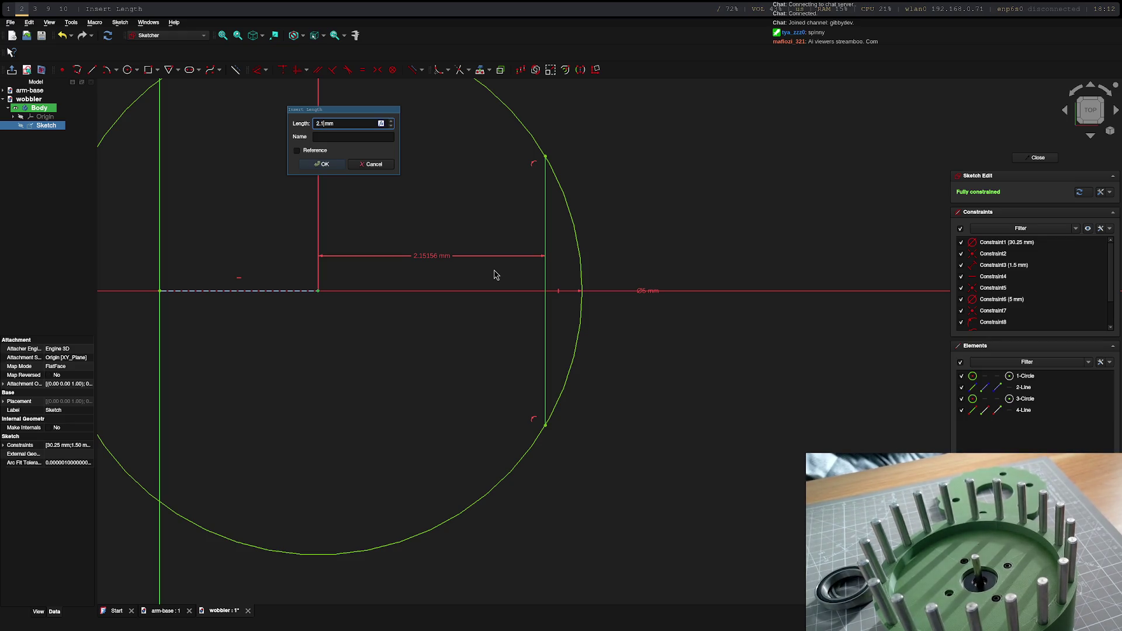
{"action": "key", "text": "Return"}
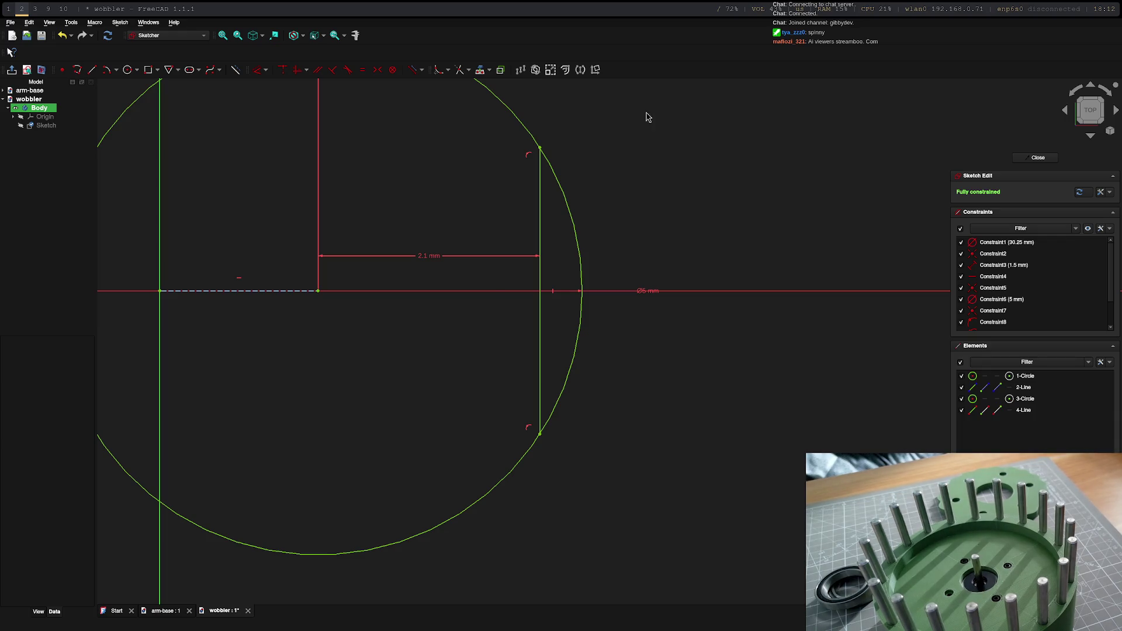
{"action": "scroll", "coordinate": [570, 229], "scroll_direction": "down", "scroll_amount": 3}
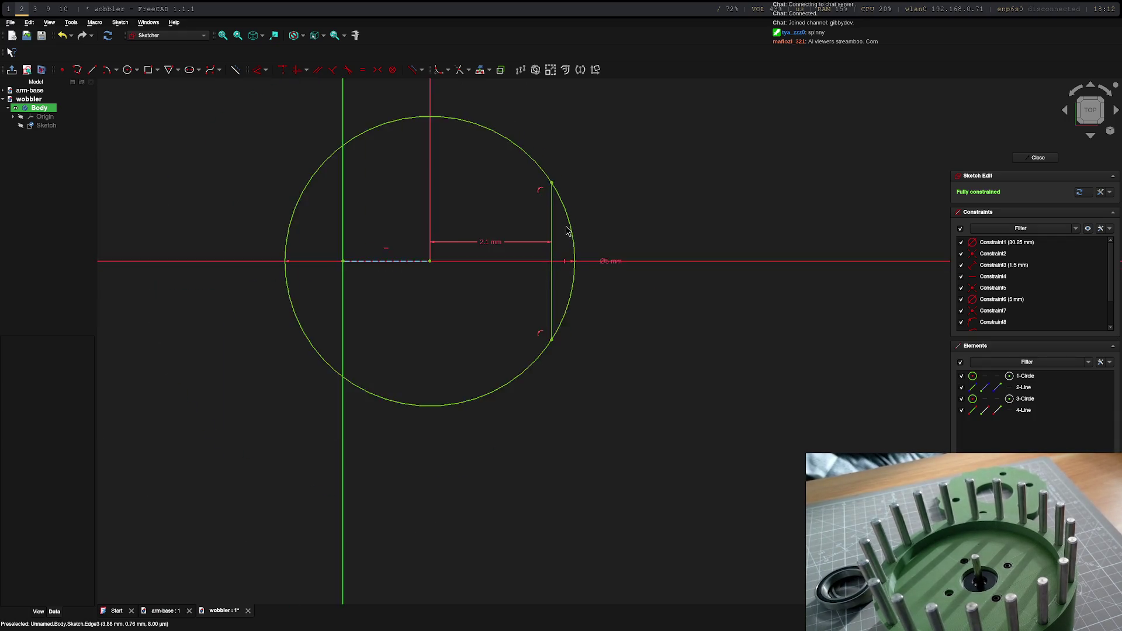
{"action": "scroll", "coordinate": [569, 229], "scroll_direction": "down", "scroll_amount": 2}
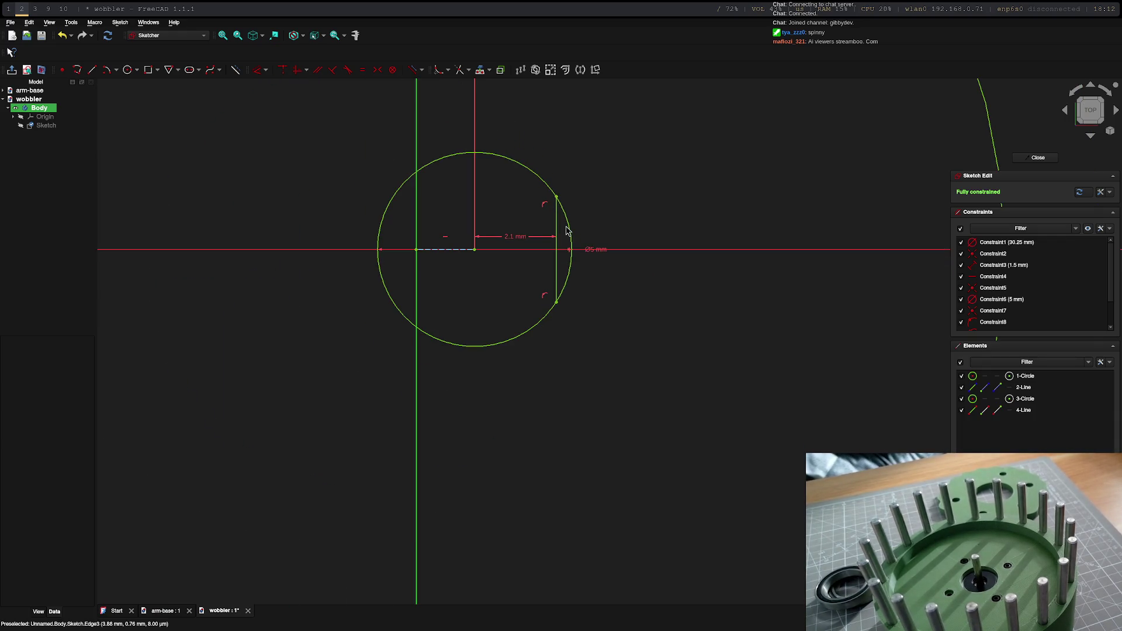
Step: Trim the small circle's arc beyond the chord into a D shape and close the sketch
{"action": "left_click", "coordinate": [458, 70]}
{"action": "left_click", "coordinate": [566, 220]}
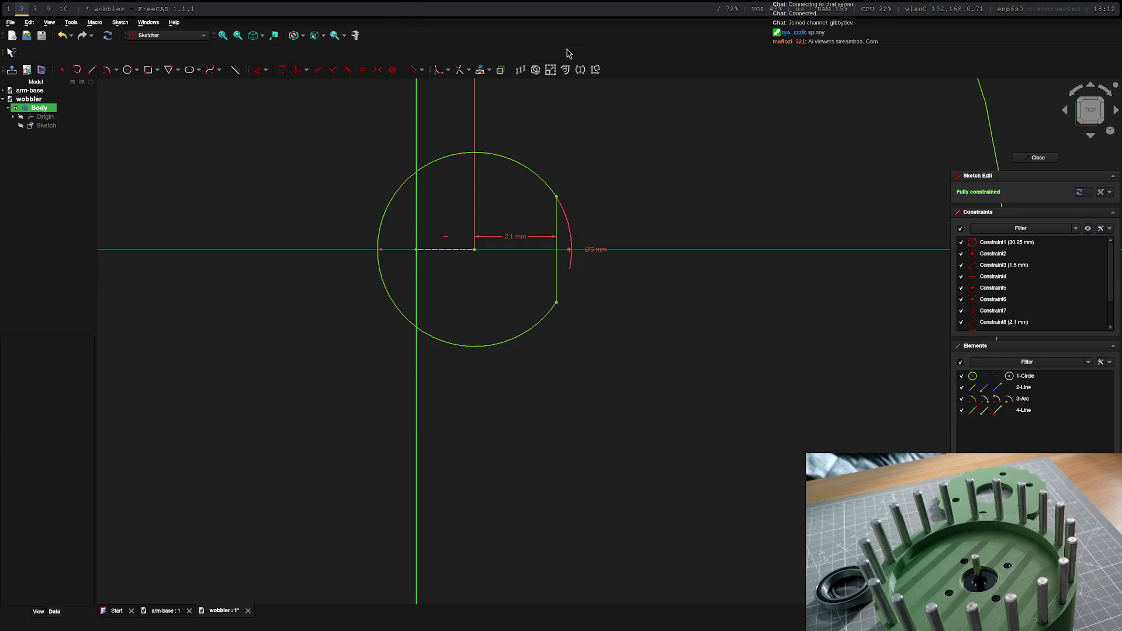
{"action": "scroll", "coordinate": [609, 166], "scroll_direction": "down", "scroll_amount": 5}
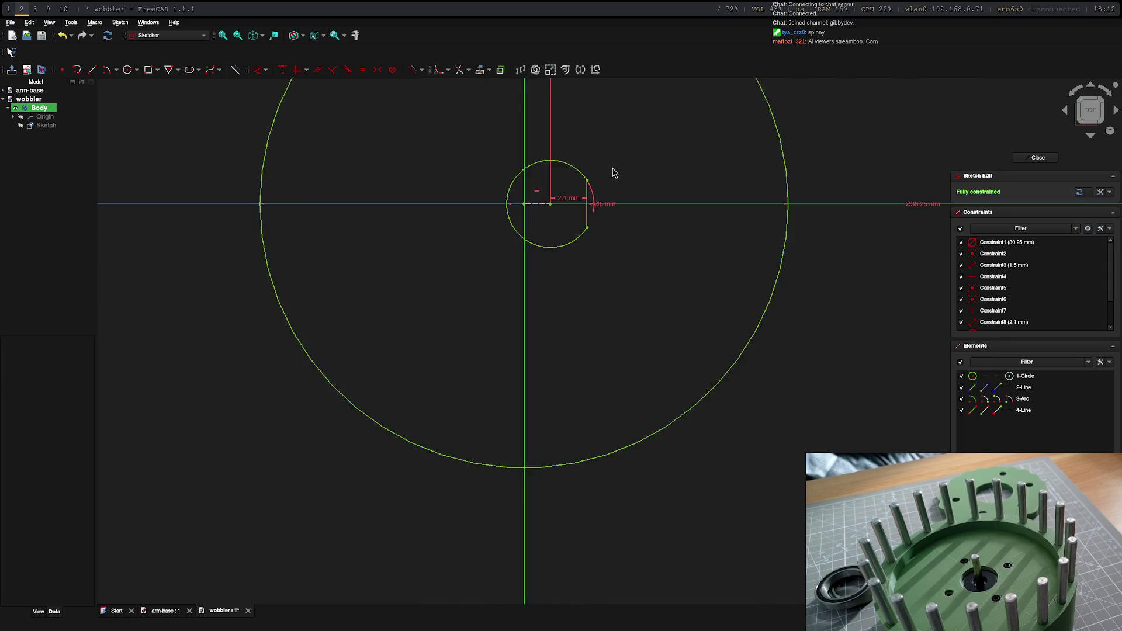
{"action": "scroll", "coordinate": [613, 171], "scroll_direction": "down", "scroll_amount": 2}
{"action": "scroll", "coordinate": [613, 174], "scroll_direction": "down", "scroll_amount": 2}
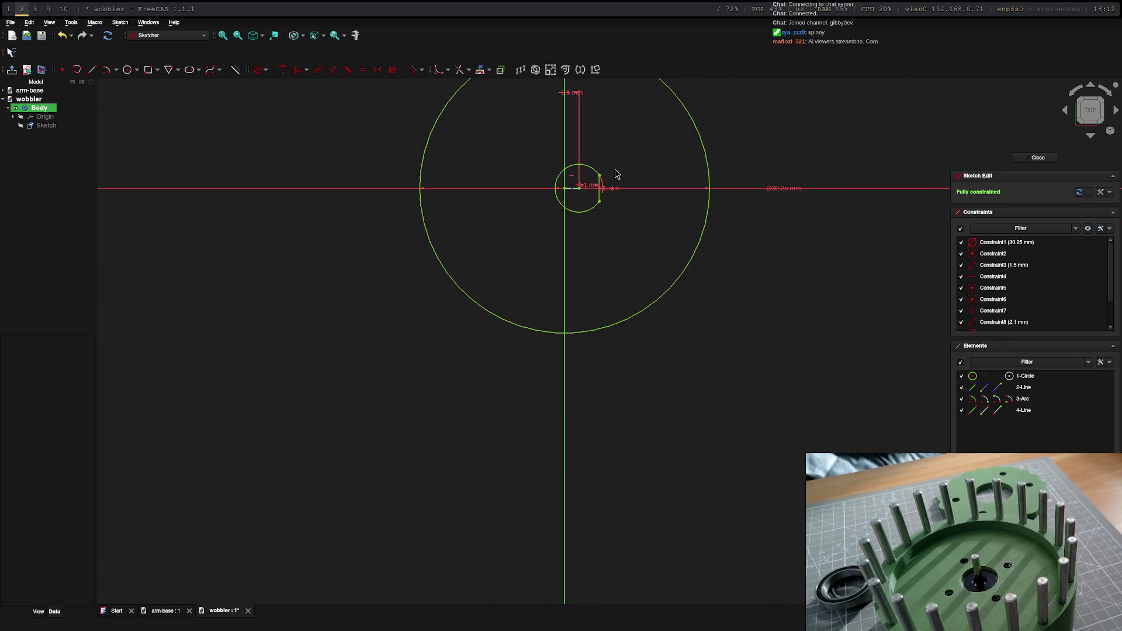
{"action": "scroll", "coordinate": [691, 187], "scroll_direction": "down", "scroll_amount": 2}
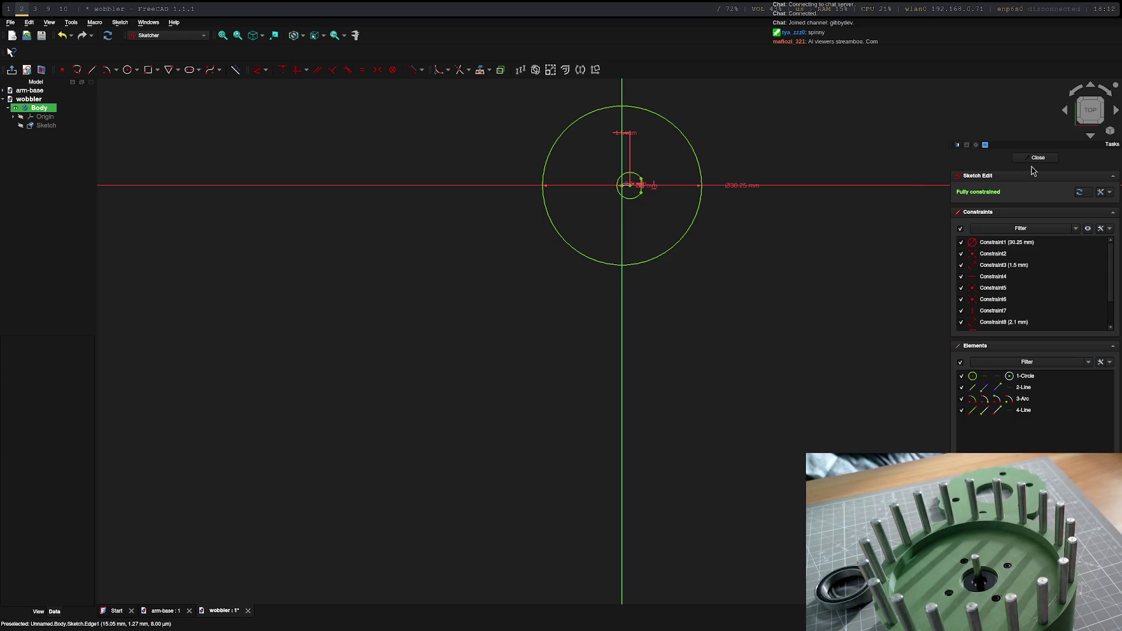
{"action": "left_click", "coordinate": [1038, 157]}
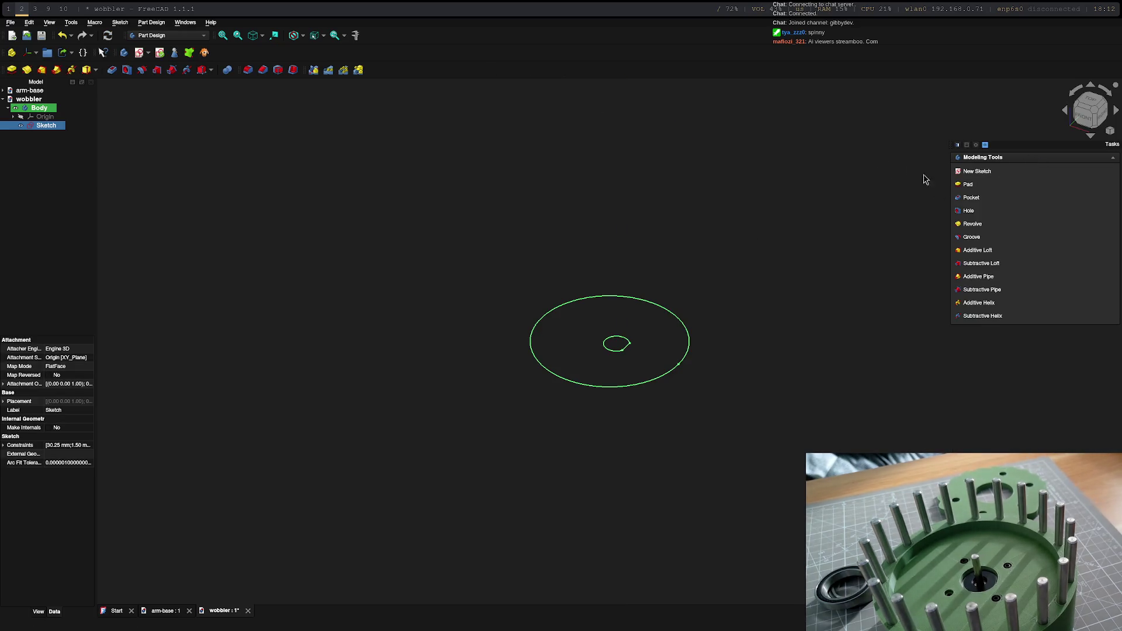
Step: Pad the sketch into a solid disc with the D-shaped hole and view it from above
{"action": "left_click", "coordinate": [972, 194]}
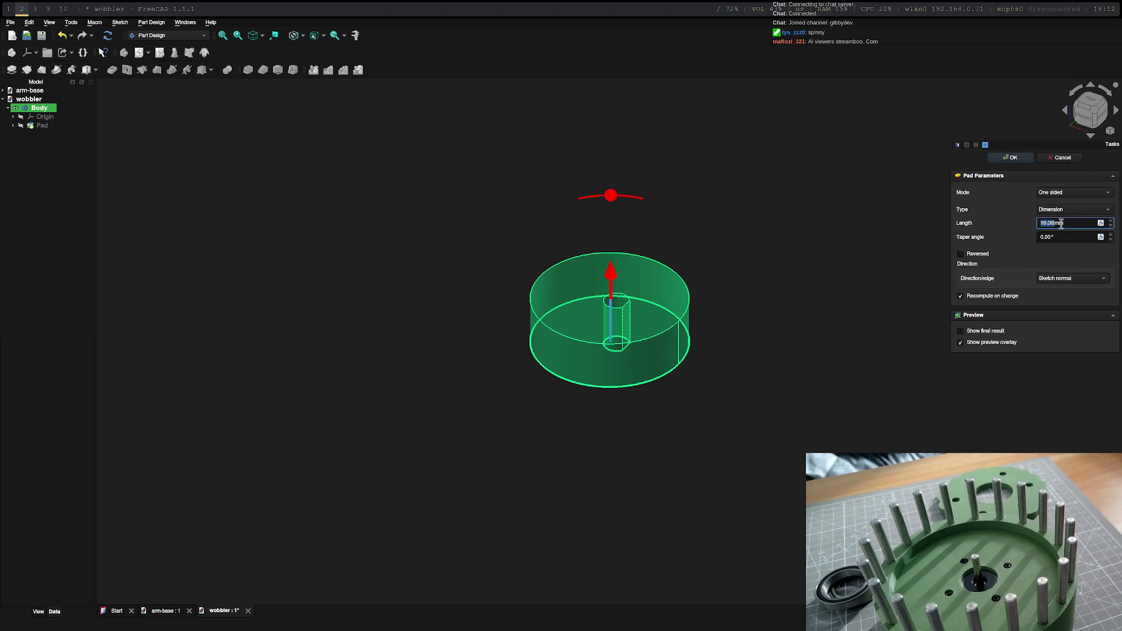
{"action": "key", "text": "Return"}
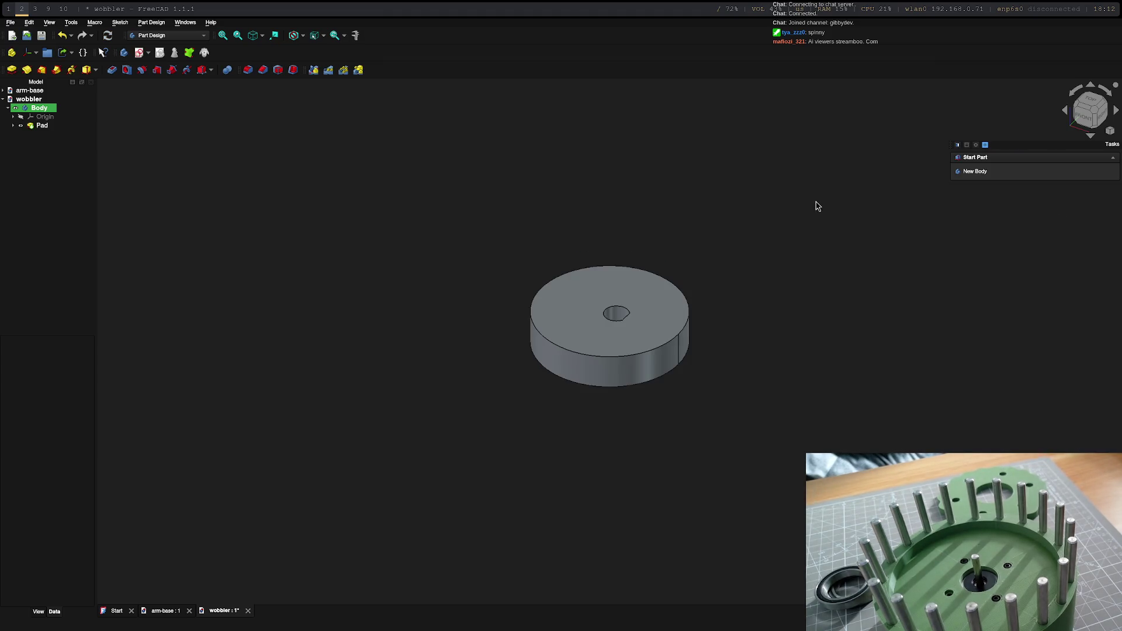
{"action": "middle_click_drag", "start_coordinate": [685, 228], "coordinate": [646, 265]}
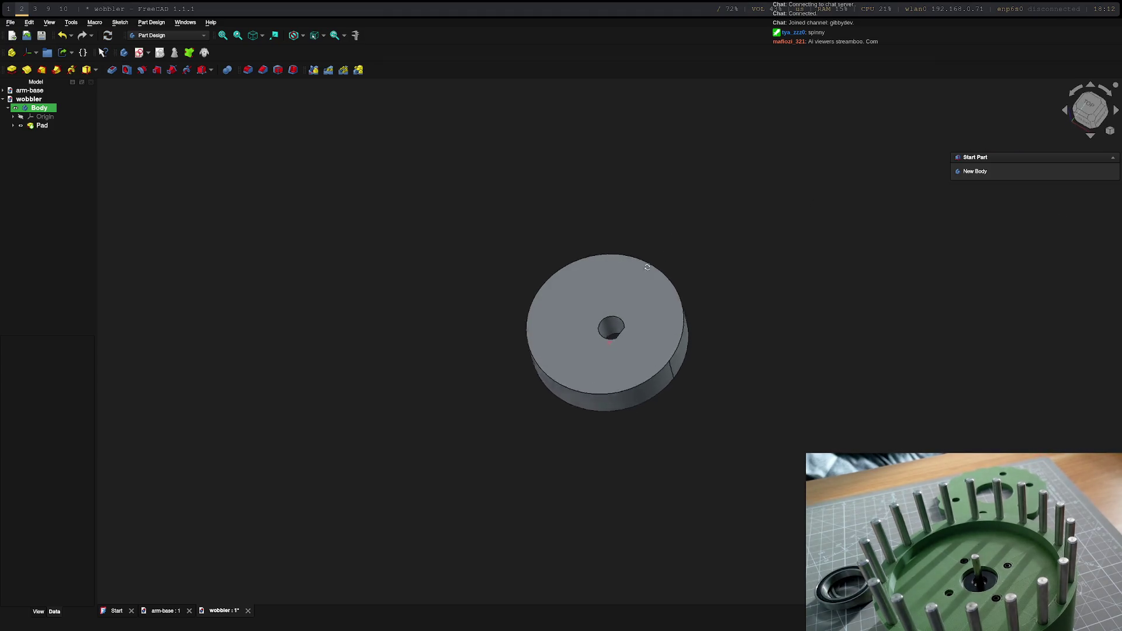
Step: Export the Body as wobbler-Body.stl, then move to workspace 4 with the launcher ready
{"action": "left_click", "coordinate": [41, 109]}
{"action": "right_click", "coordinate": [47, 117]}
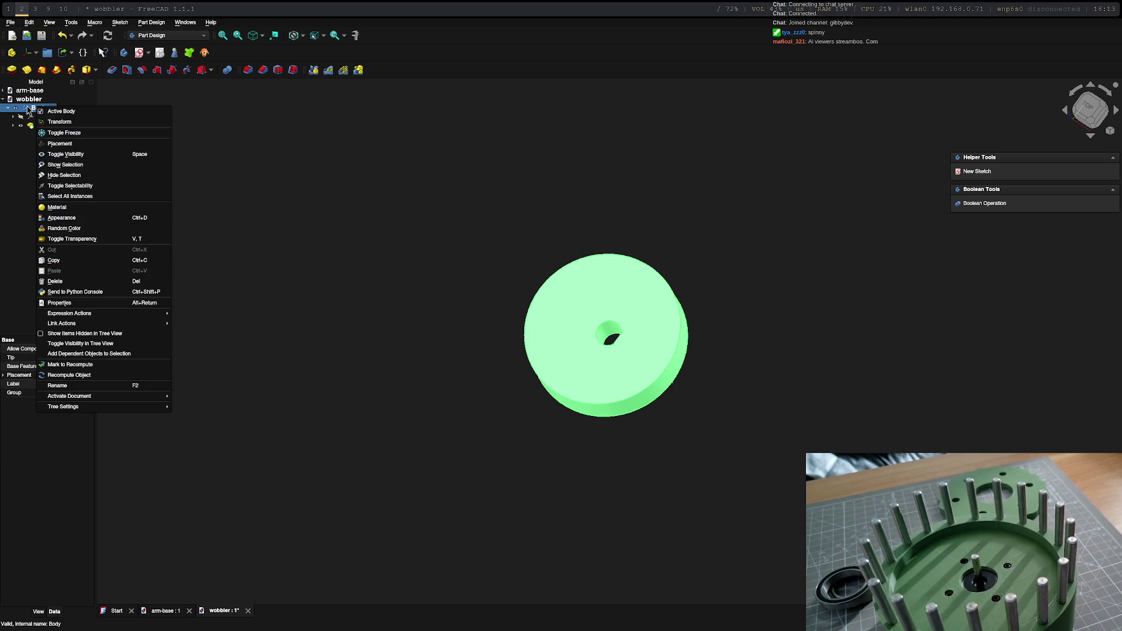
{"action": "left_click", "coordinate": [38, 109]}
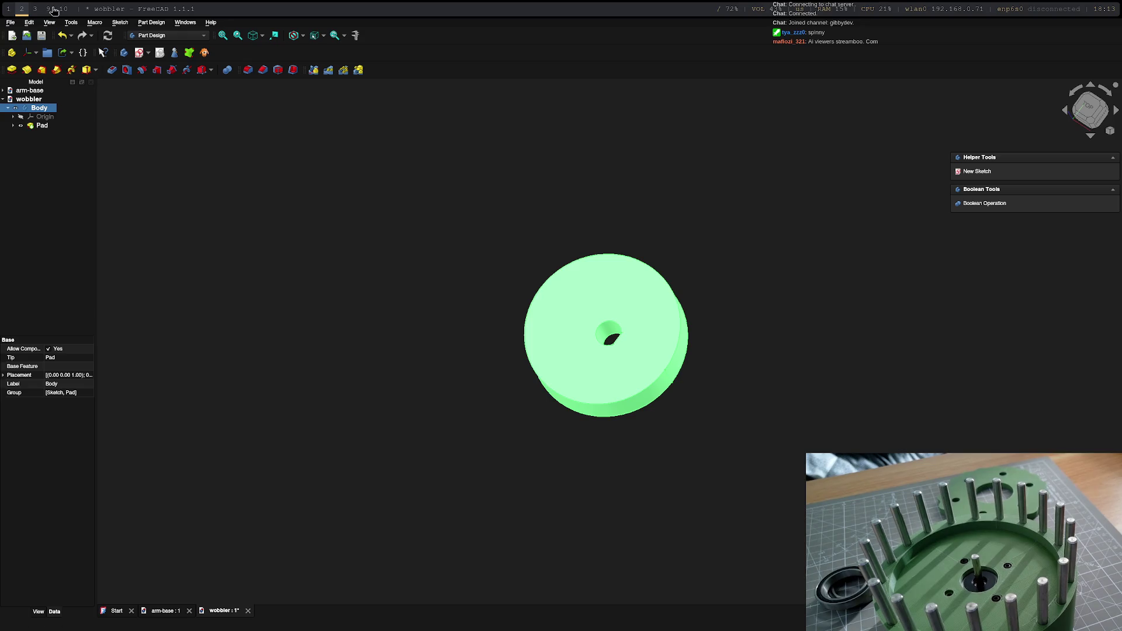
{"action": "left_click", "coordinate": [10, 23]}
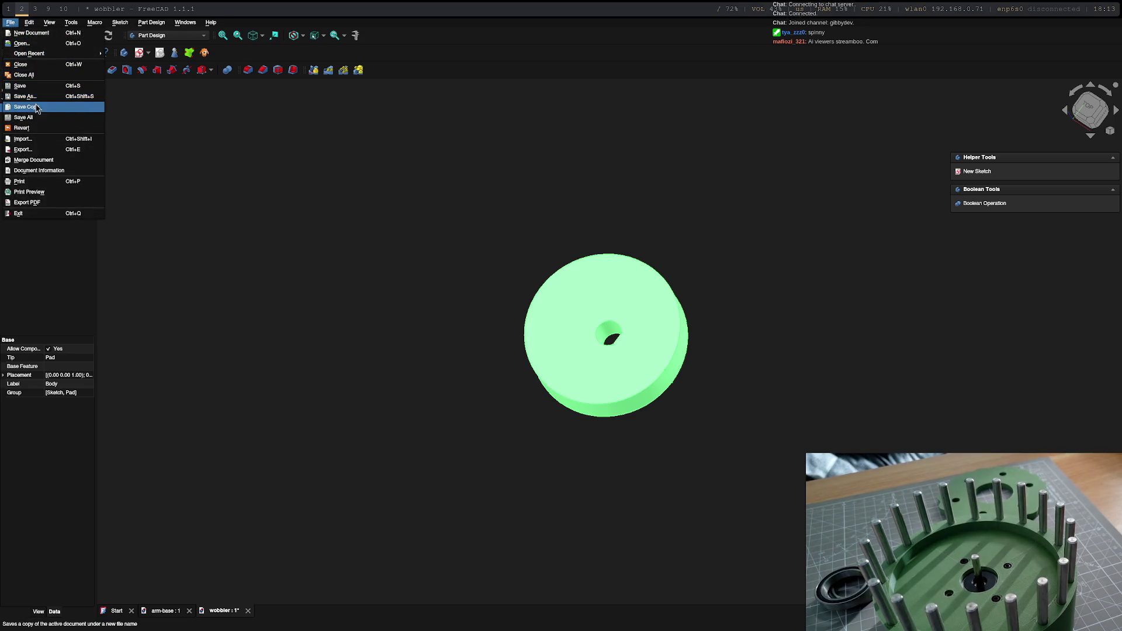
{"action": "left_click", "coordinate": [39, 152]}
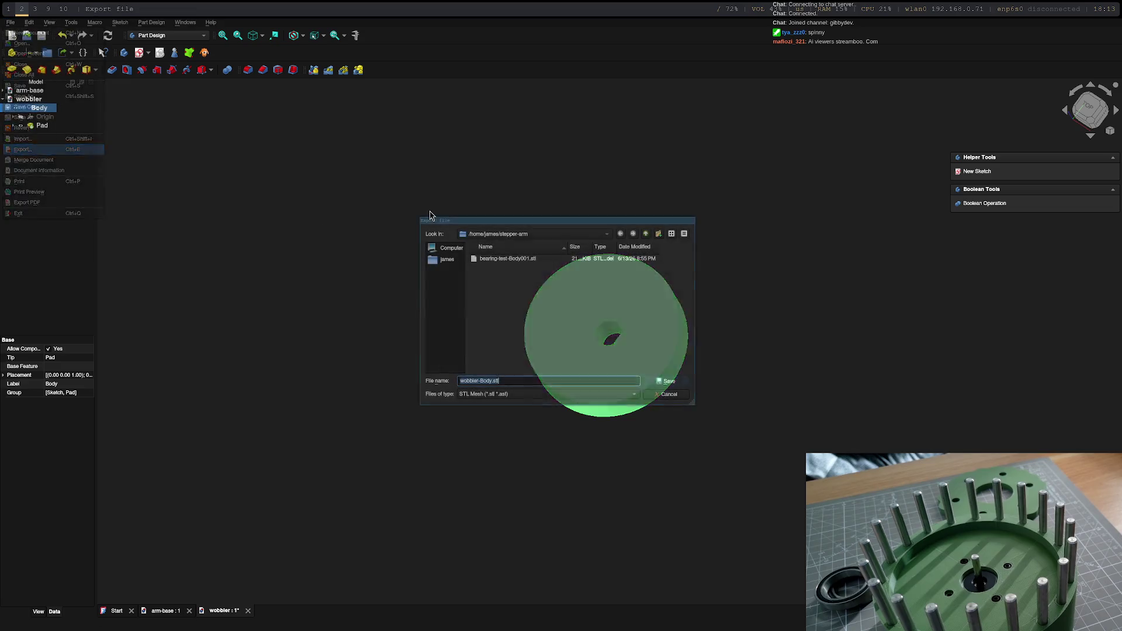
{"action": "left_click", "coordinate": [664, 383]}
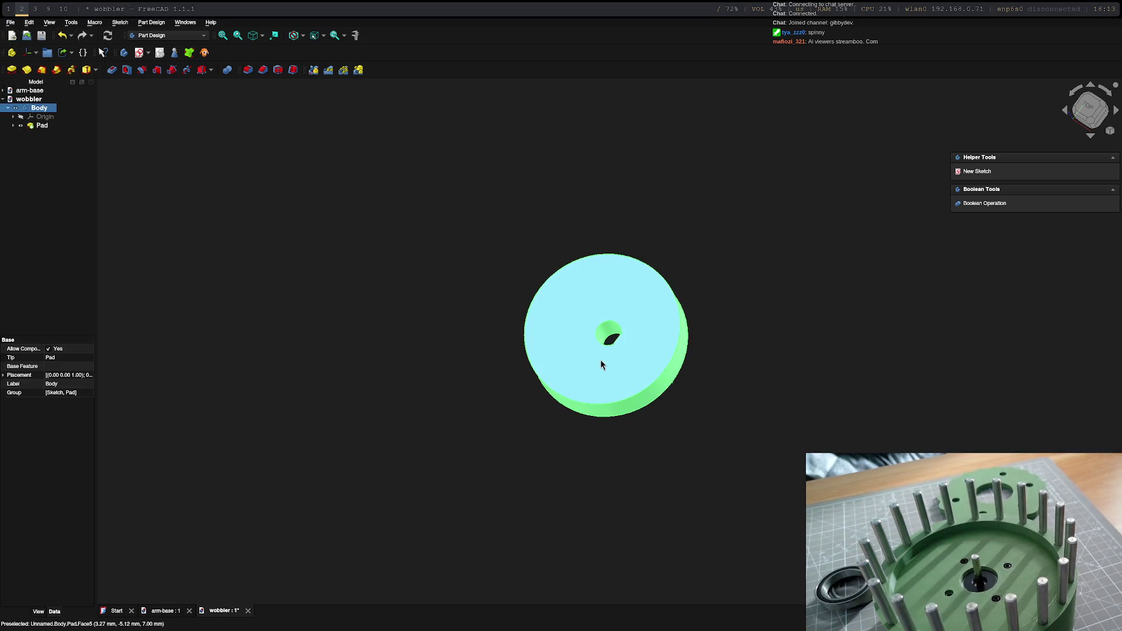
{"action": "key", "text": "super+4"}
{"action": "key", "text": "super+d"}
{"action": "type", "text": "flas"}
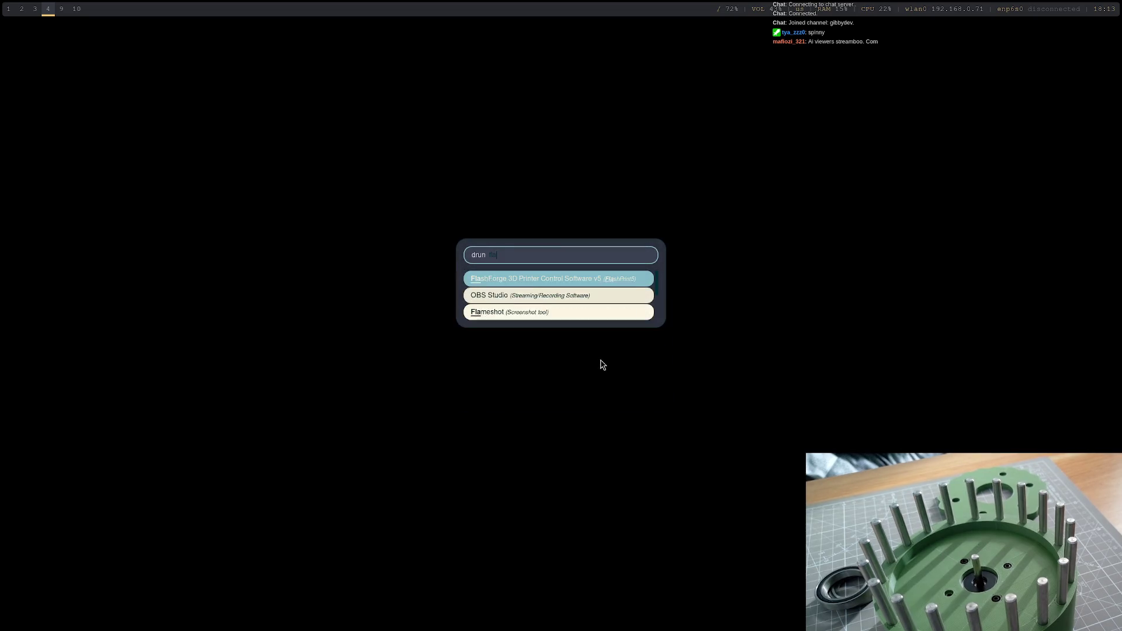
Step: Launch FlashPrint from the launcher, dismissing a stray terminal
{"action": "key", "text": "Return"}
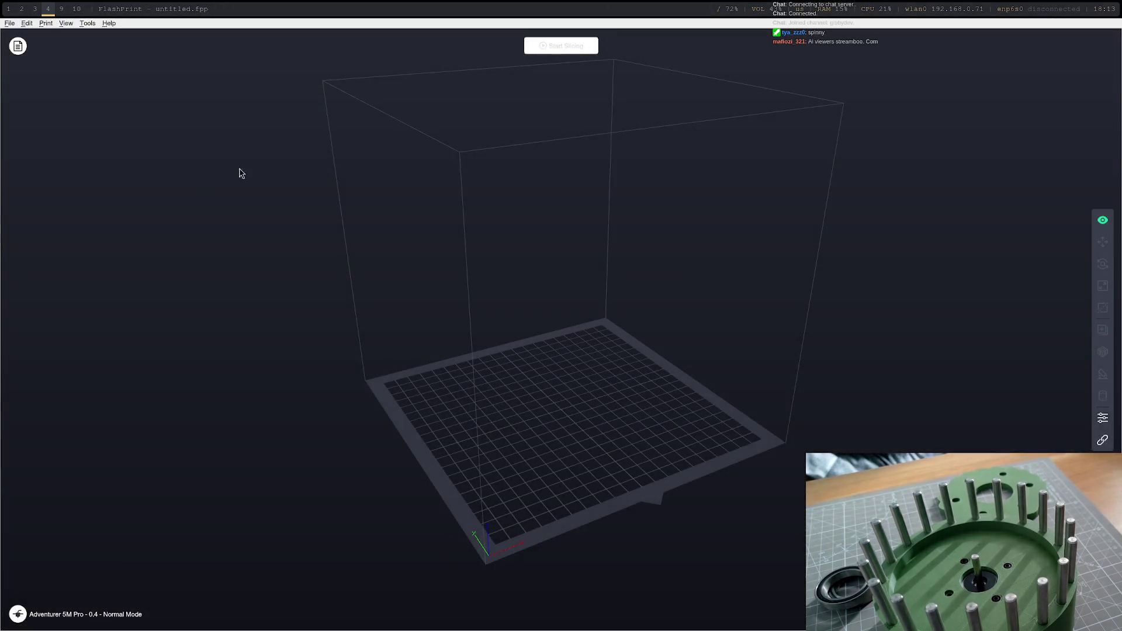
{"action": "key", "text": "super+Return"}
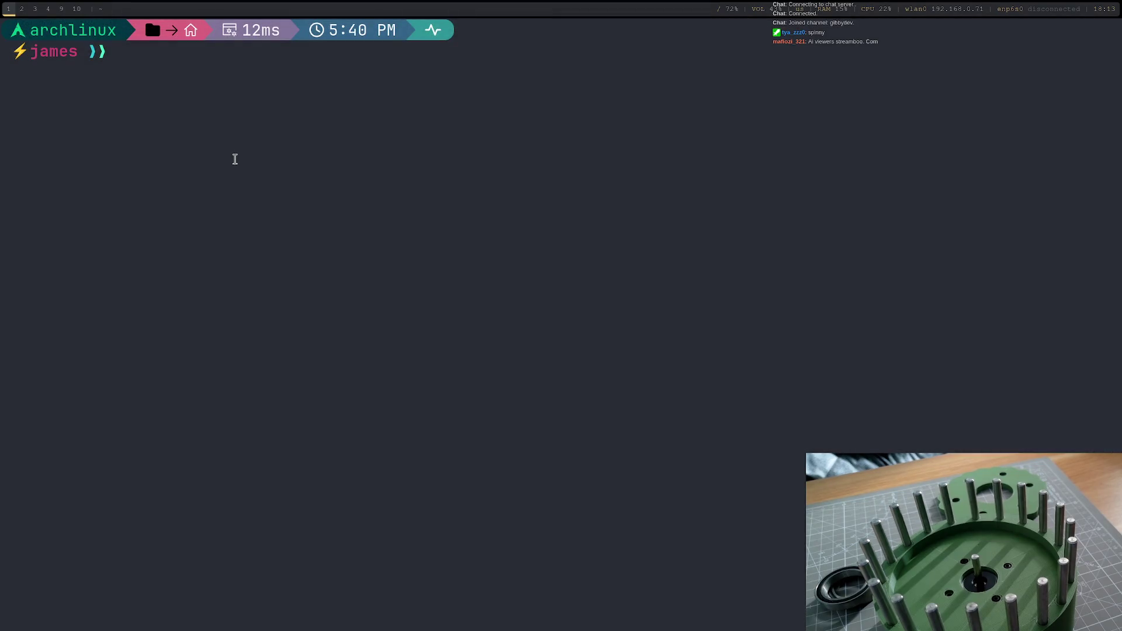
{"action": "key", "text": "super+shift+q"}
Step: Load wobbler-Body.stl from the stepper-arm folder onto the bed and slice it with default settings
{"action": "left_click", "coordinate": [10, 23]}
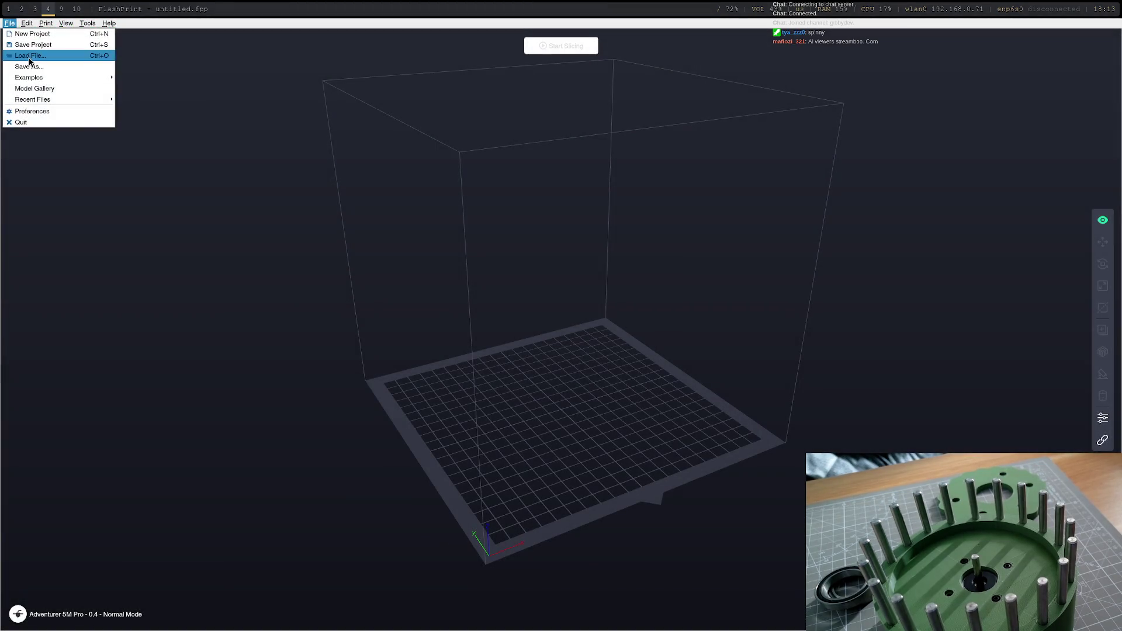
{"action": "left_click", "coordinate": [27, 33]}
{"action": "scroll", "coordinate": [578, 355], "scroll_direction": "down", "scroll_amount": 5}
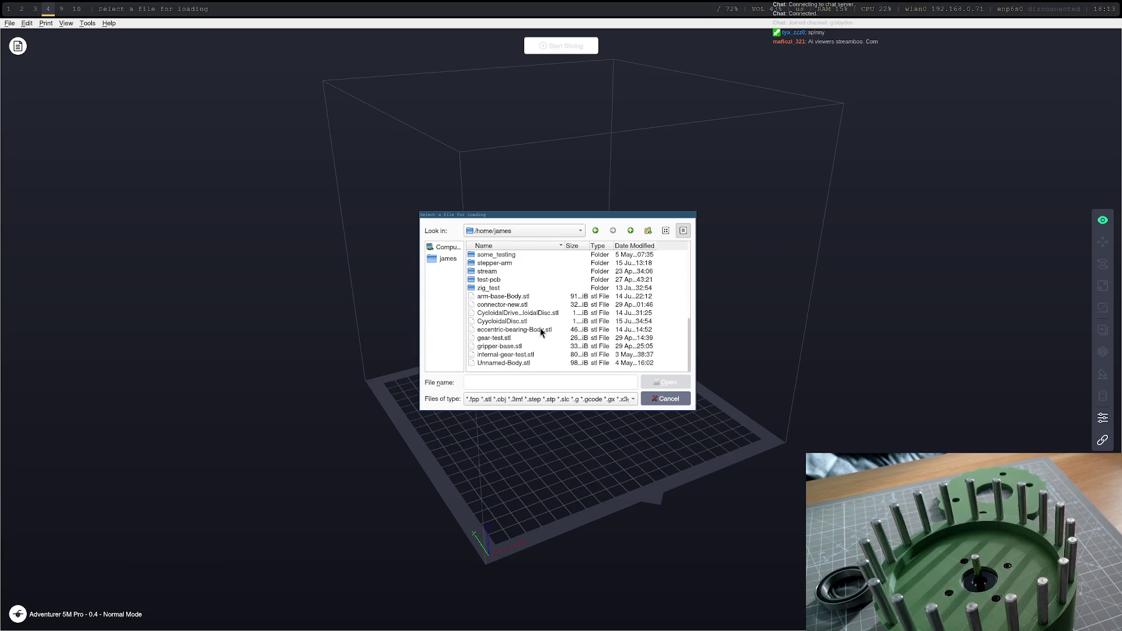
{"action": "scroll", "coordinate": [504, 281], "scroll_direction": "up", "scroll_amount": 1}
{"action": "double_click", "coordinate": [503, 285]}
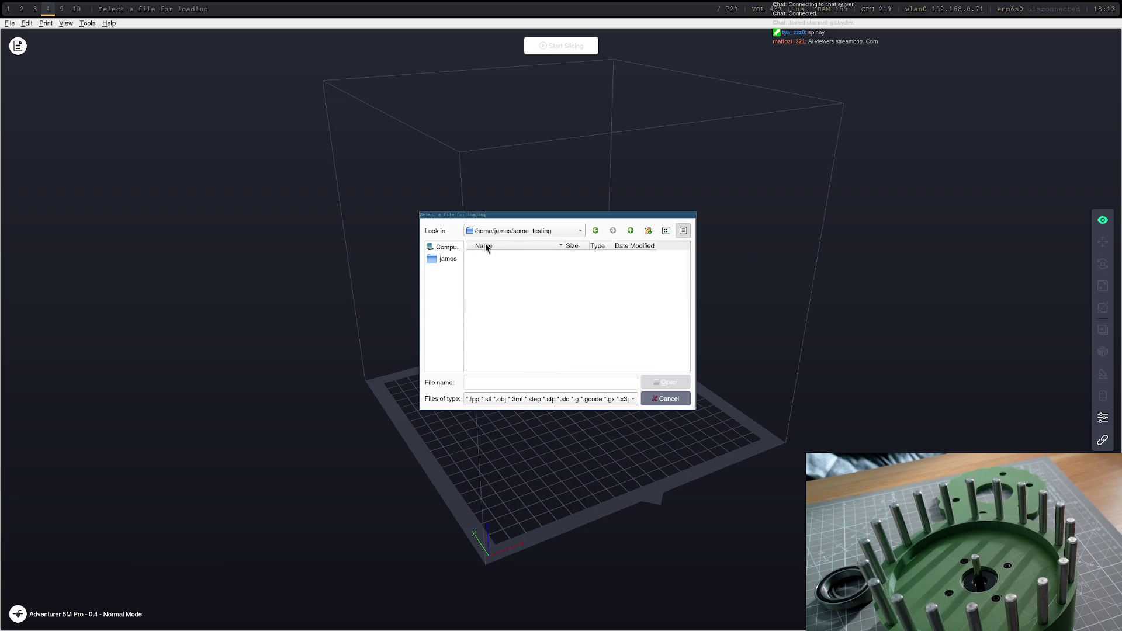
{"action": "left_click", "coordinate": [631, 231]}
{"action": "scroll", "coordinate": [478, 350], "scroll_direction": "down", "scroll_amount": 4}
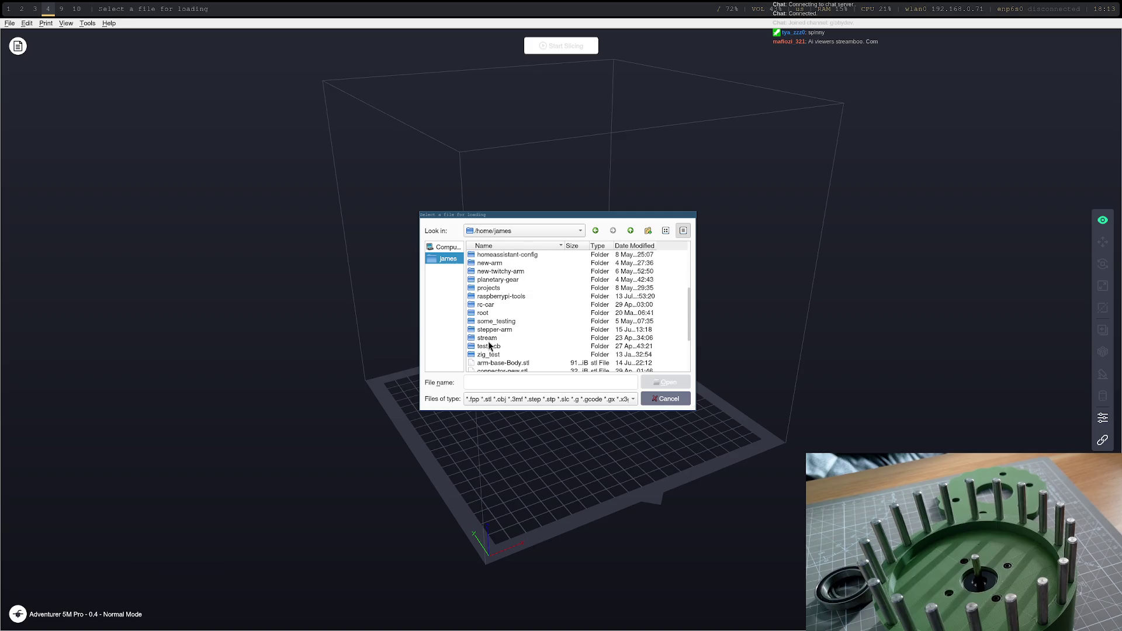
{"action": "double_click", "coordinate": [495, 329]}
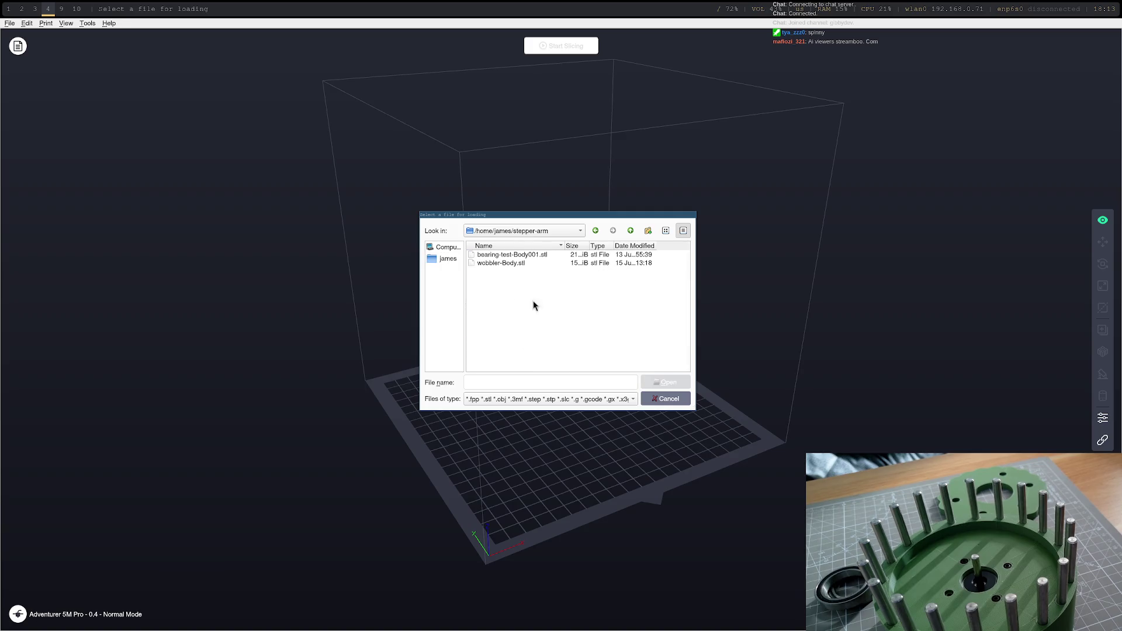
{"action": "left_click", "coordinate": [518, 264]}
{"action": "left_click", "coordinate": [660, 382]}
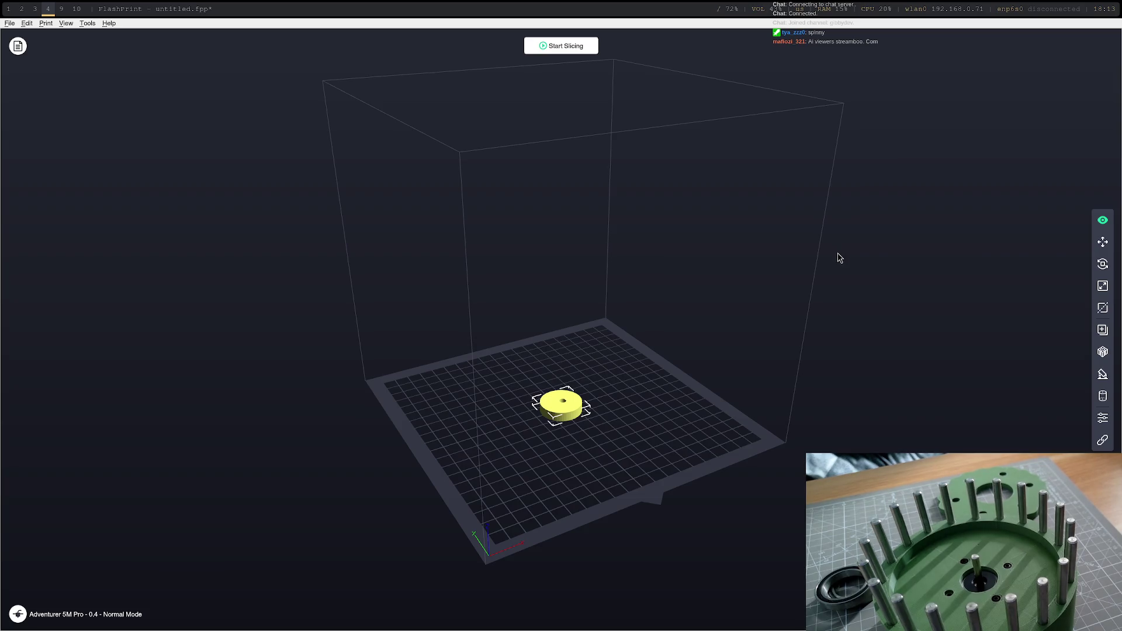
{"action": "left_click", "coordinate": [571, 49]}
{"action": "left_click", "coordinate": [636, 394]}
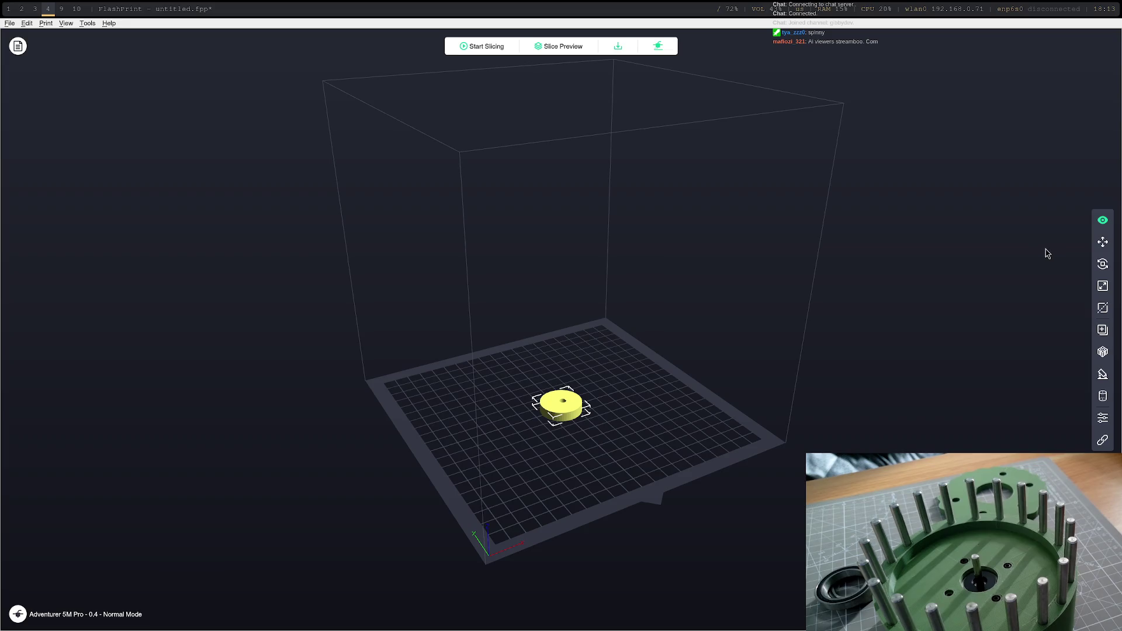
Step: Connect the found printer and send the wobbler-Body g-code, then return to the terminal
{"action": "left_click", "coordinate": [658, 46]}
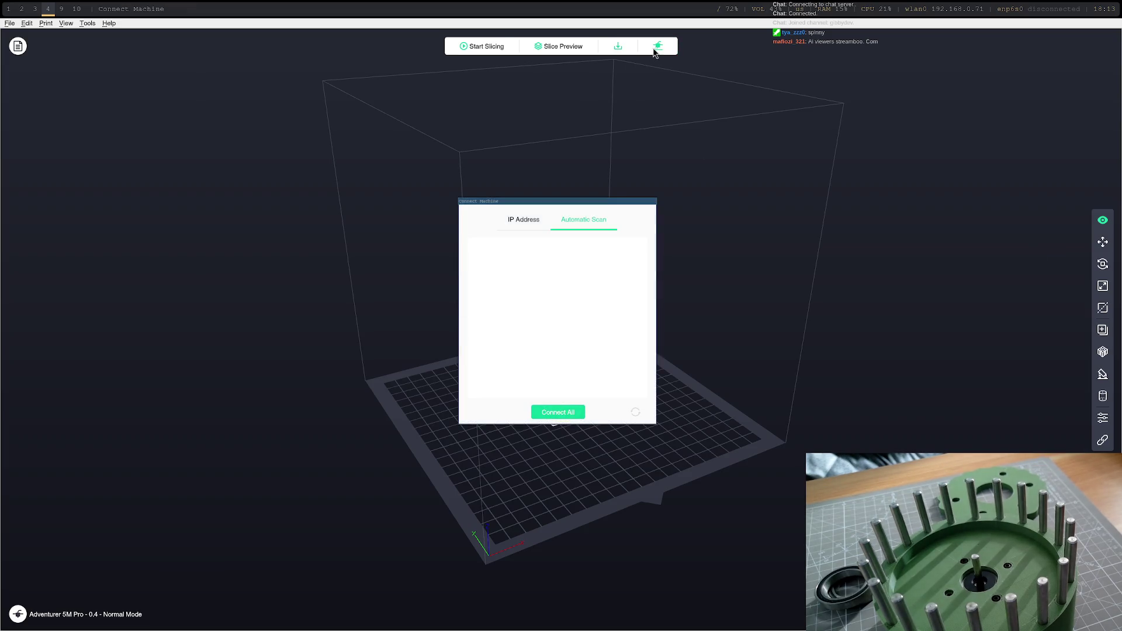
{"action": "left_click", "coordinate": [637, 252]}
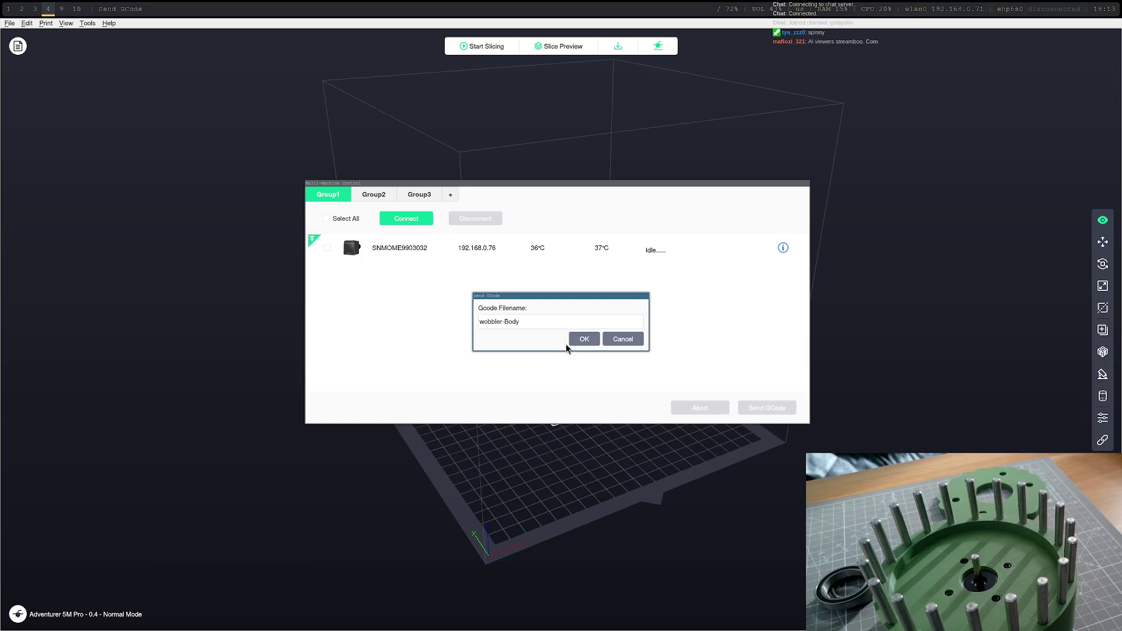
{"action": "left_click", "coordinate": [591, 342]}
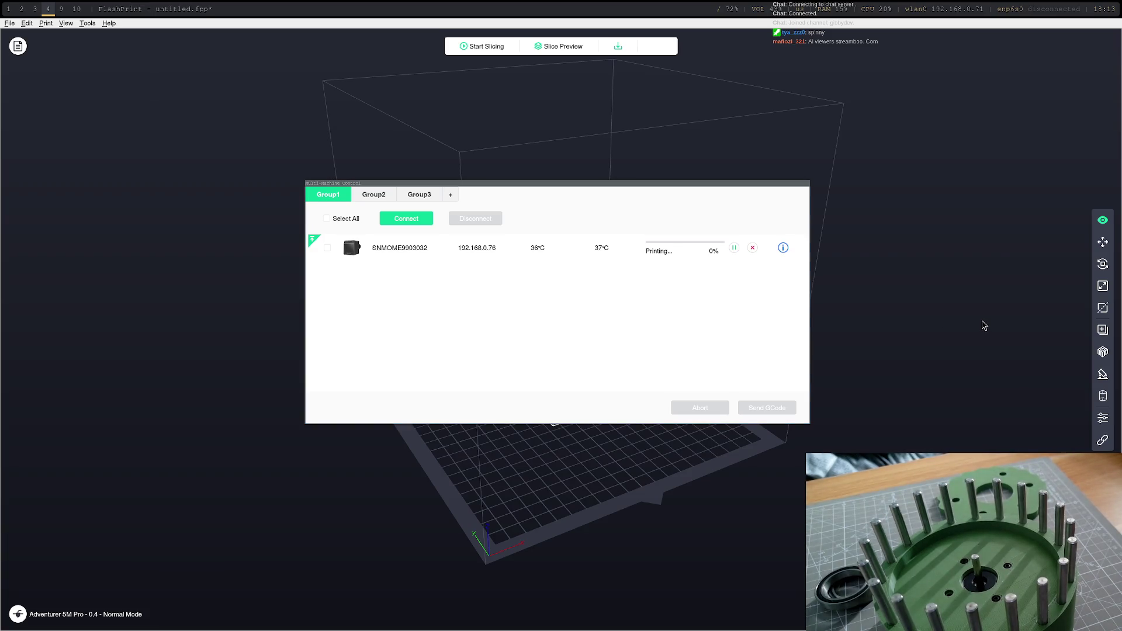
{"action": "key", "text": "super+1"}
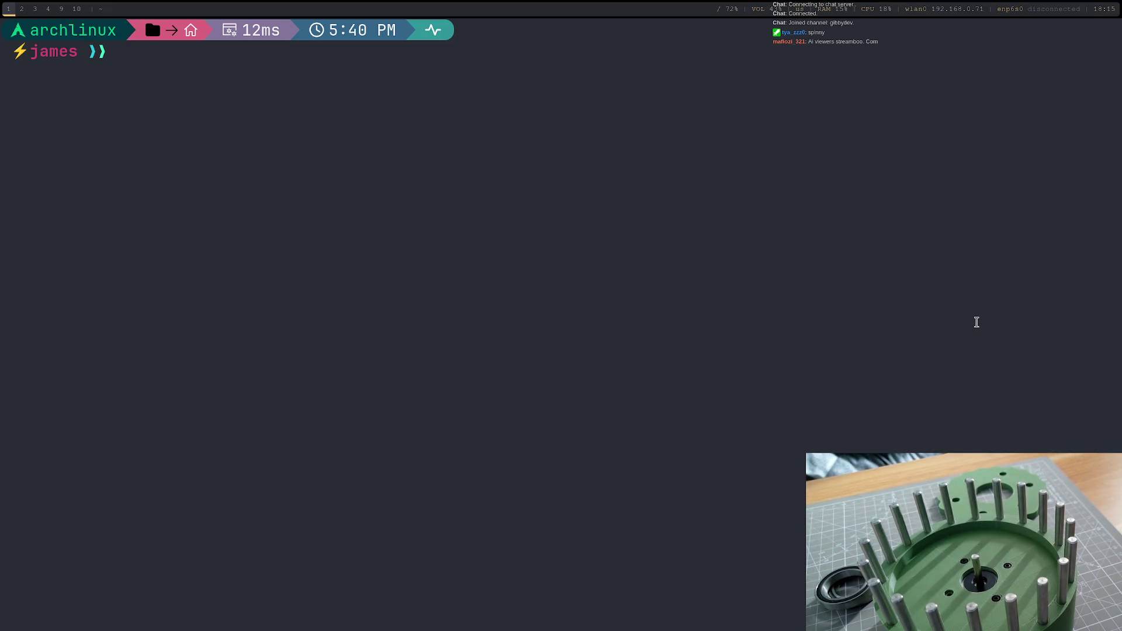
{"action": "type", "text": "cd st"}
Step: Change into the stream folder and list its contents
{"action": "key", "text": "Return"}
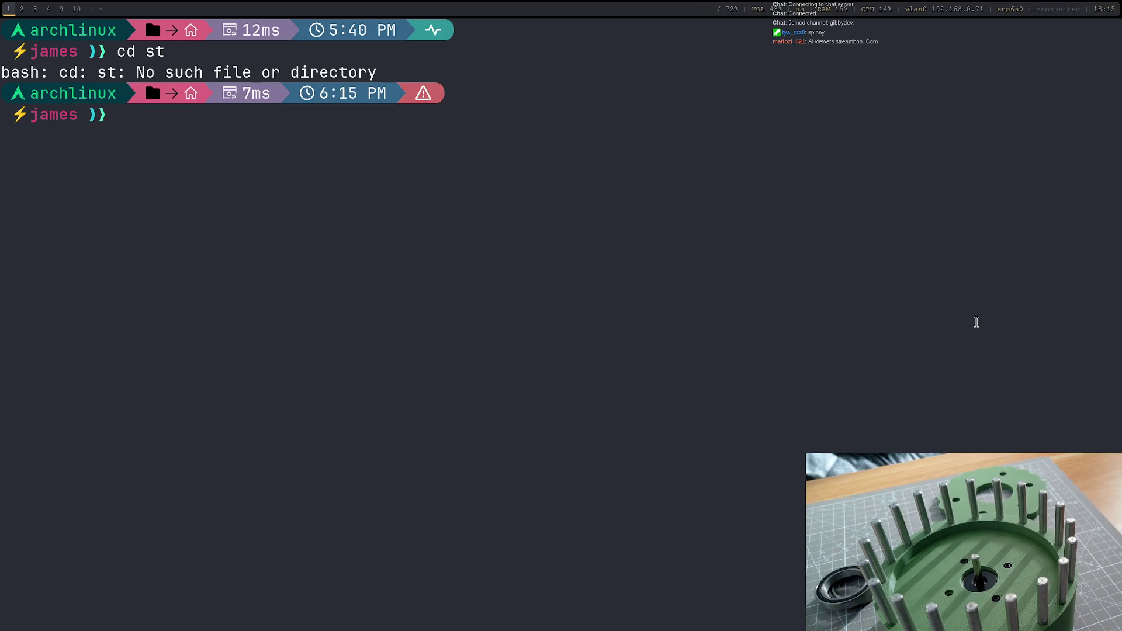
{"action": "key", "text": "Up"}
{"action": "type", "text": "re"}
{"action": "key", "text": "Tab"}
{"action": "key", "text": "Return"}
{"action": "type", "text": "ls"}
{"action": "key", "text": "Return"}
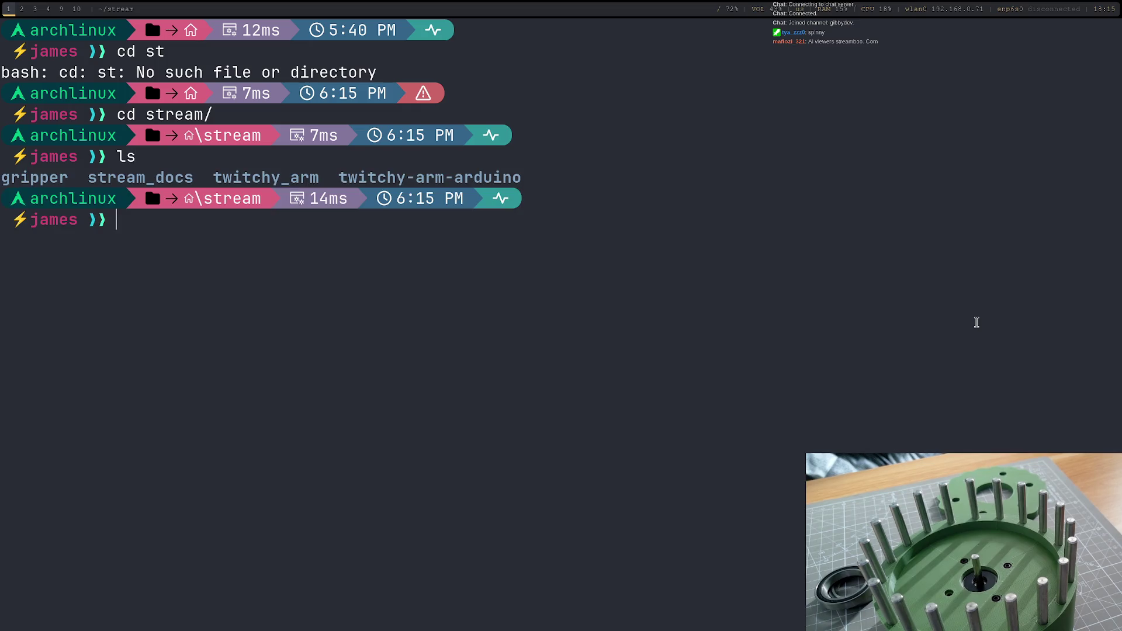
{"action": "type", "text": "cd tw"}
Step: Change into twitchy_arm and launch Neovim there
{"action": "key", "text": "Tab"}
{"action": "key", "text": "Return"}
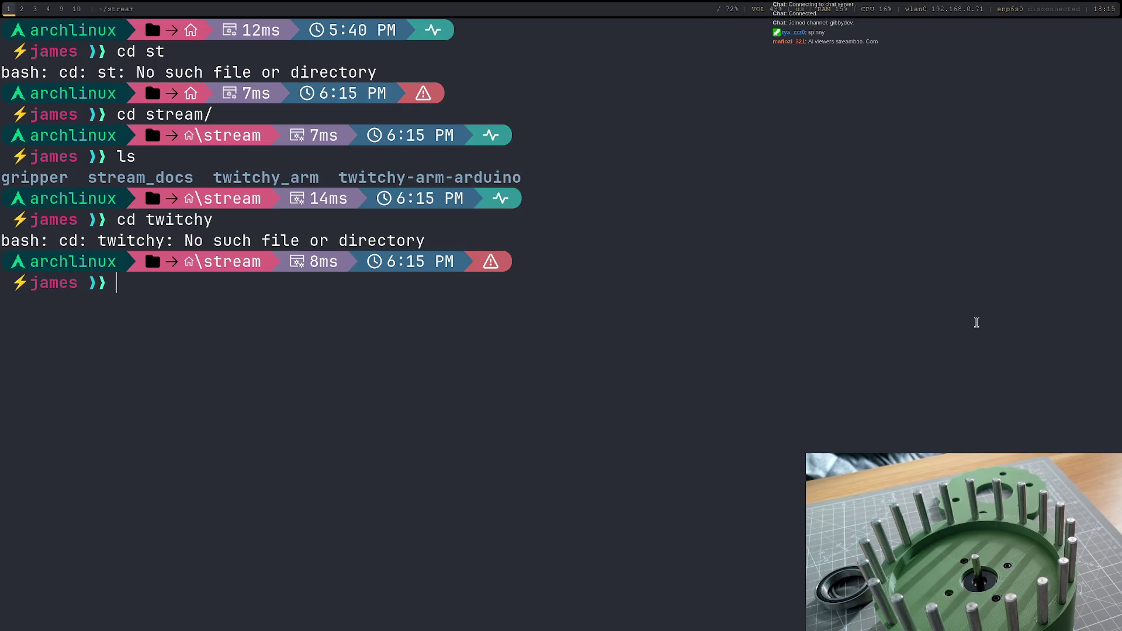
{"action": "key", "text": "Up"}
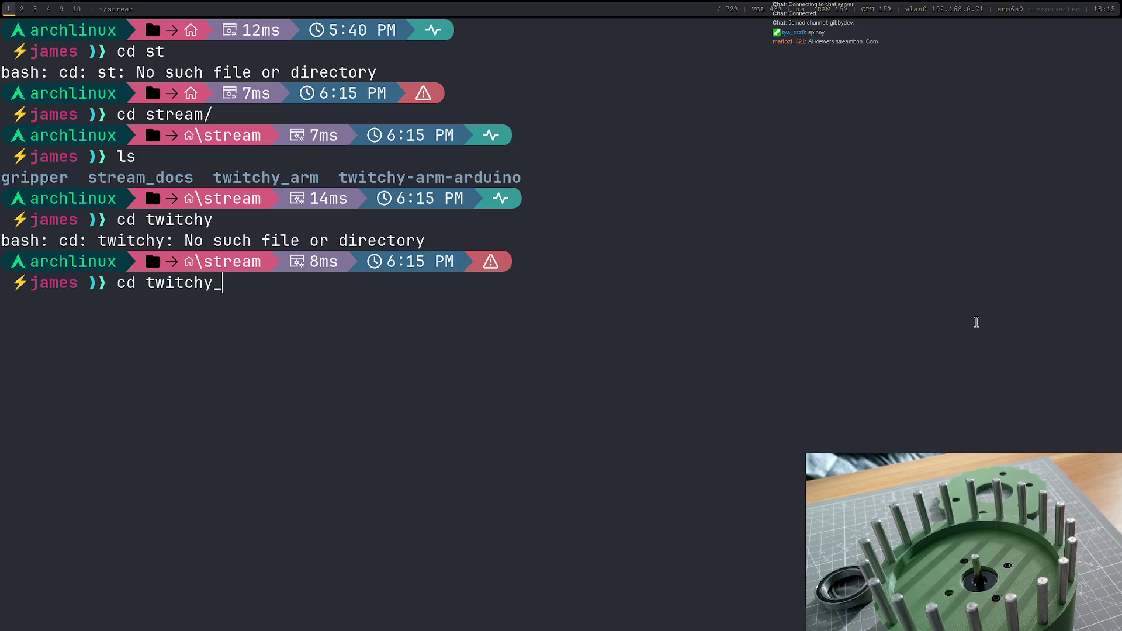
{"action": "type", "text": "_"}
{"action": "key", "text": "Tab"}
{"action": "key", "text": "Return"}
{"action": "type", "text": "nvim"}
{"action": "key", "text": "Return"}
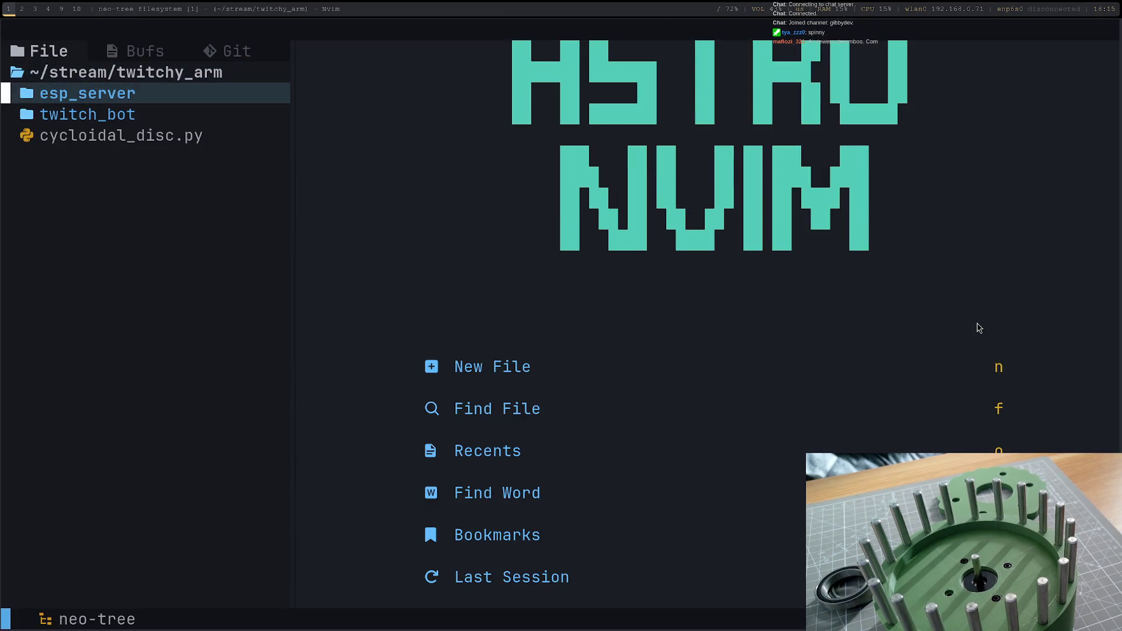
Step: Browse the project tree, expanding esp_server and its target folder
{"action": "key", "text": "j"}
{"action": "key", "text": "j"}
{"action": "key", "text": "k"}
{"action": "key", "text": "k"}
{"action": "key", "text": "k"}
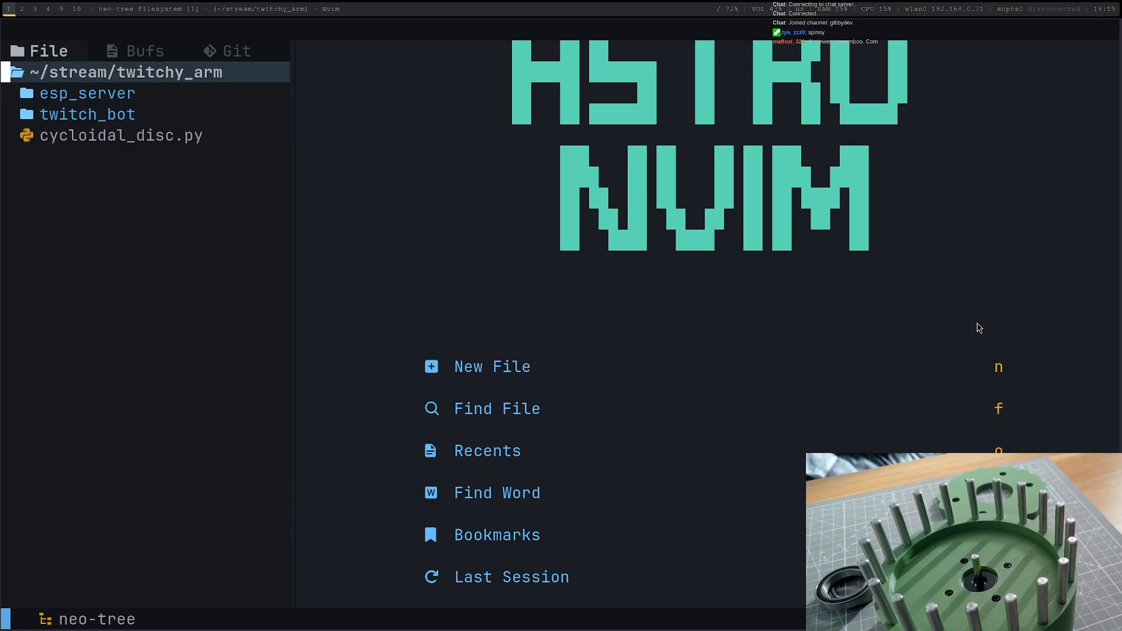
{"action": "key", "text": "a"}
{"action": "key", "text": "Escape"}
{"action": "key", "text": "j"}
{"action": "key", "text": "j"}
{"action": "key", "text": "k"}
{"action": "key", "text": "k"}
{"action": "key", "text": "j"}
{"action": "key", "text": "Return"}
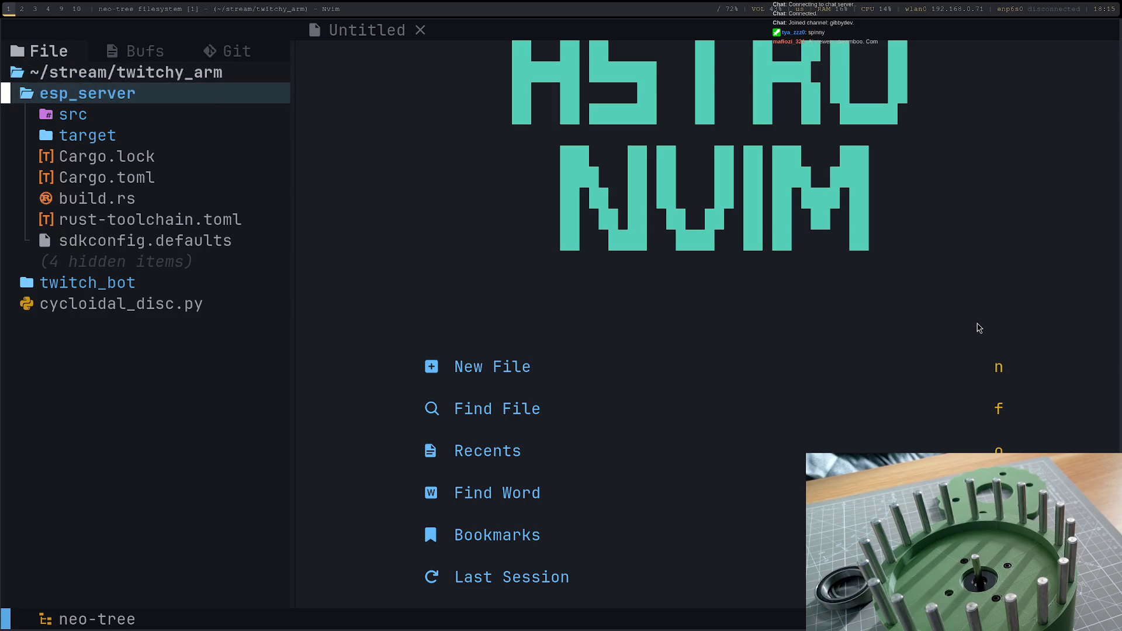
{"action": "key", "text": "j"}
{"action": "key", "text": "j"}
{"action": "key", "text": "j"}
{"action": "key", "text": "j"}
{"action": "key", "text": "j"}
{"action": "key", "text": "k"}
{"action": "key", "text": "j"}
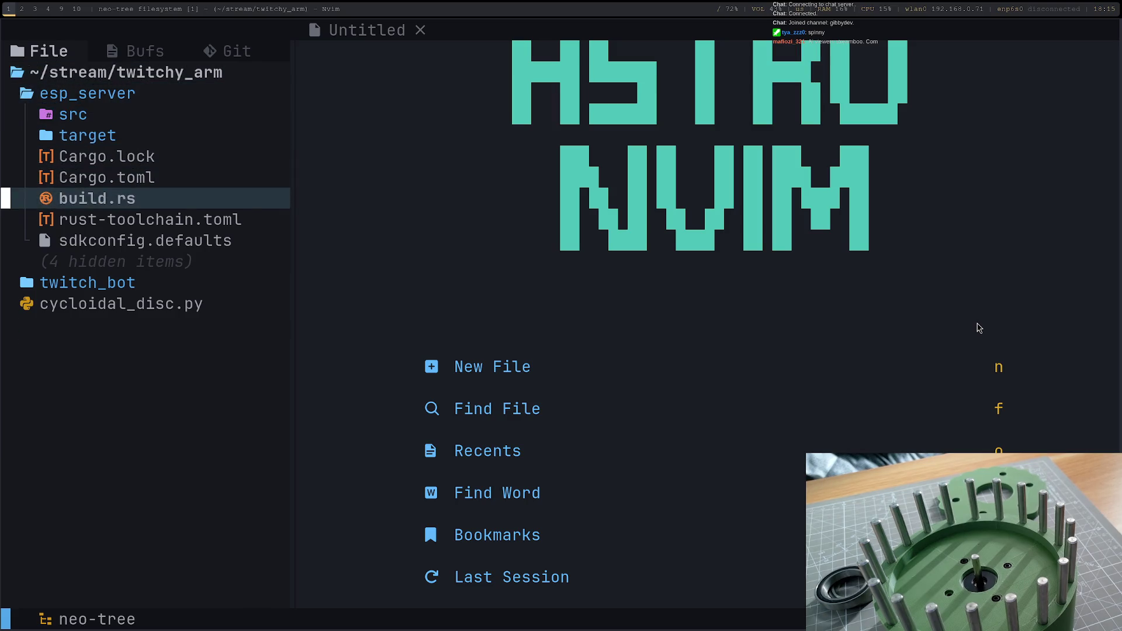
{"action": "key", "text": "j"}
{"action": "key", "text": "k"}
{"action": "key", "text": "k"}
{"action": "key", "text": "k"}
{"action": "key", "text": "Return"}
Step: Look into src, then collapse esp_server and return to the project root
{"action": "key", "text": "k"}
{"action": "key", "text": "k"}
{"action": "key", "text": "j"}
{"action": "key", "text": "Return"}
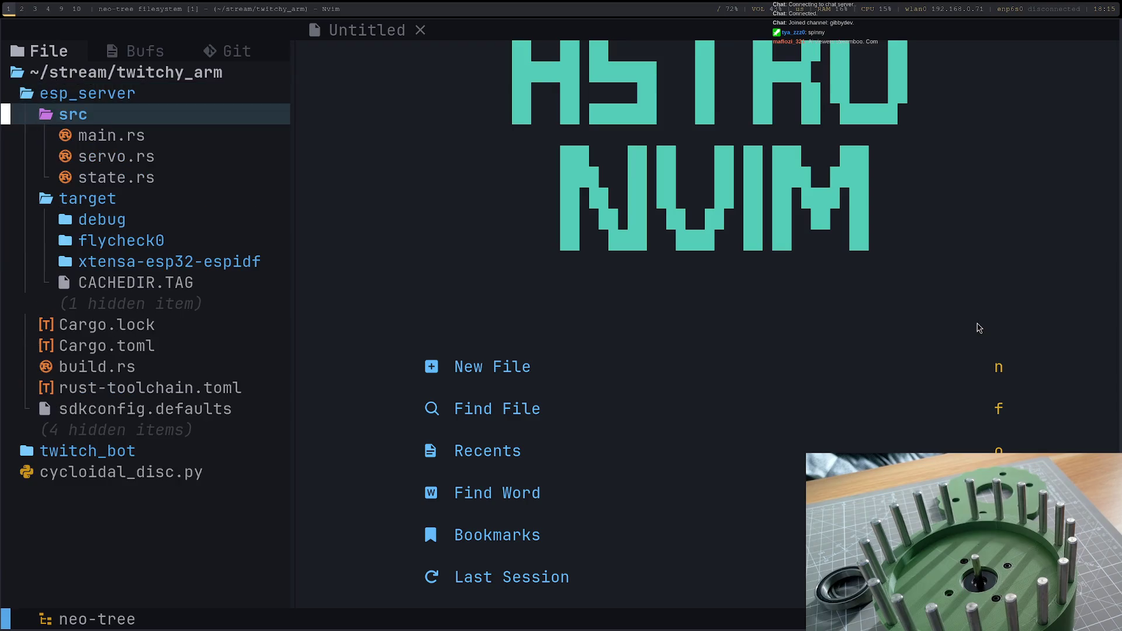
{"action": "key", "text": "j"}
{"action": "key", "text": "j"}
{"action": "key", "text": "k"}
{"action": "key", "text": "k"}
{"action": "key", "text": "Return"}
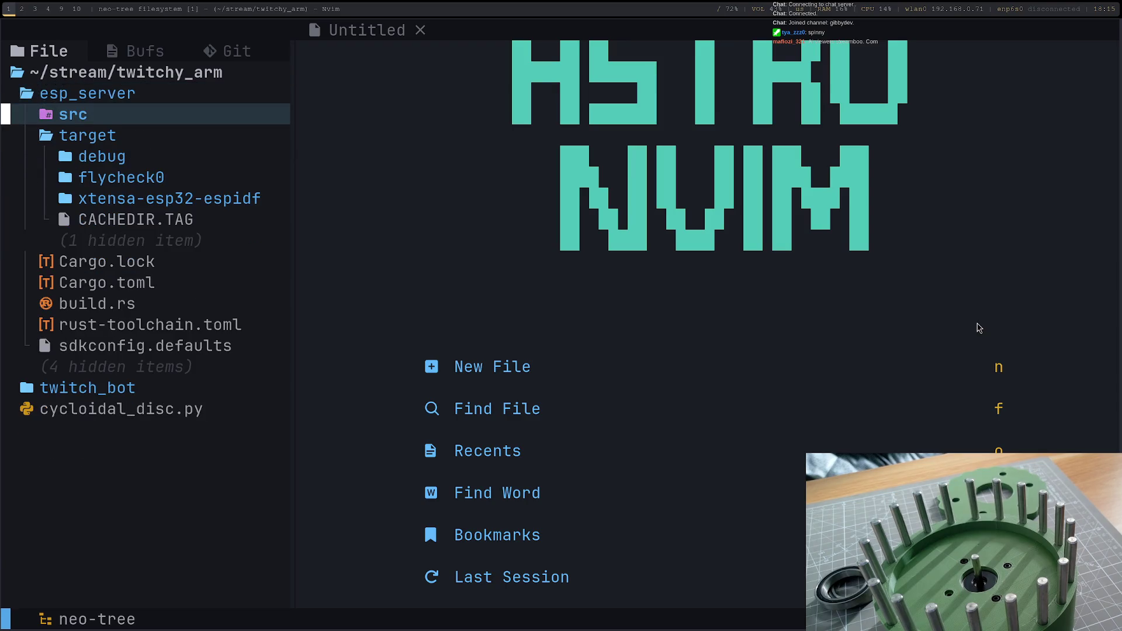
{"action": "key", "text": "k"}
{"action": "key", "text": "Return"}
{"action": "key", "text": "k"}
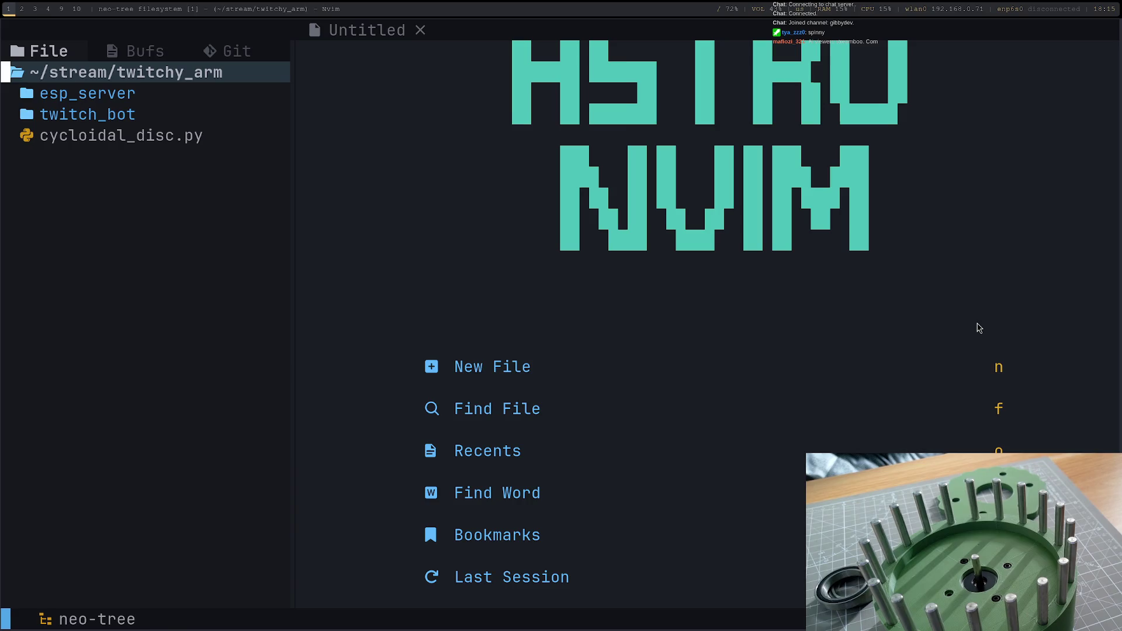
Step: Replace the mistaken esp_stepper_debugger file with an esp_stepper_debugger/ directory and quit Neovim
{"action": "key", "text": "a"}
{"action": "type", "text": "esp_ste"}
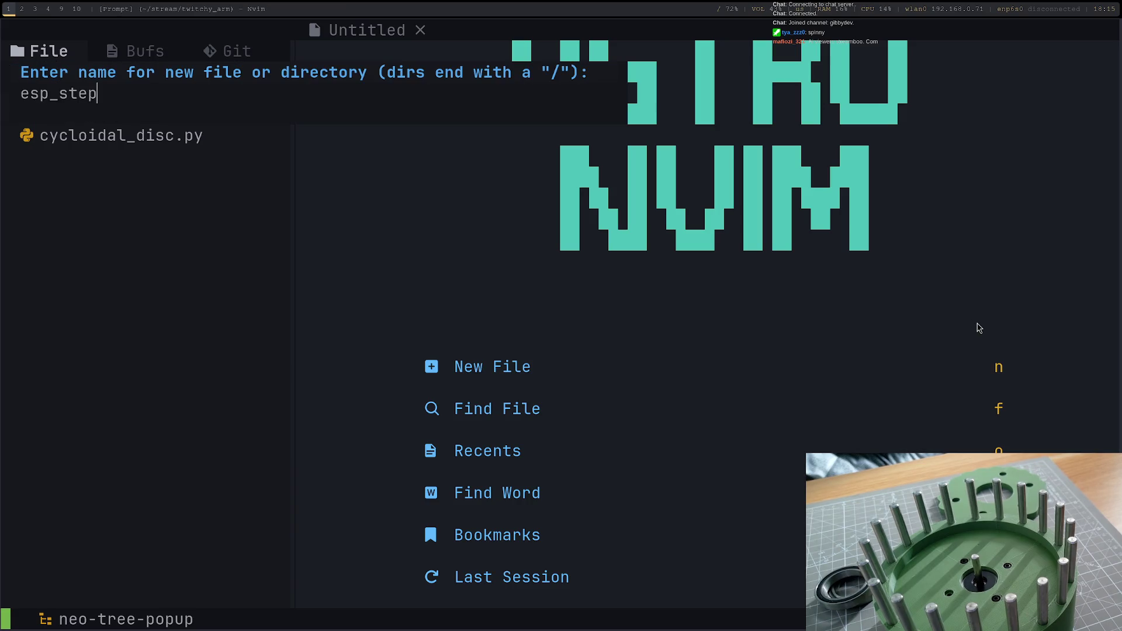
{"action": "type", "text": "per"}
{"action": "type", "text": "_deb"}
{"action": "type", "text": "er"}
{"action": "key", "text": "Return"}
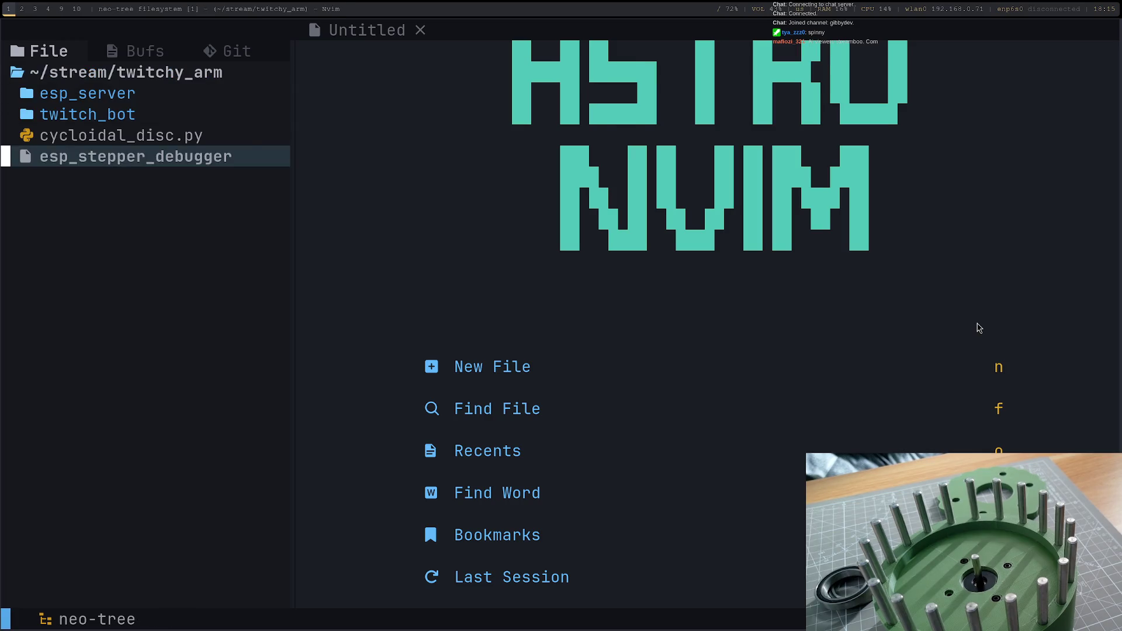
{"action": "key", "text": "d"}
{"action": "key", "text": "y"}
{"action": "key", "text": "k"}
{"action": "key", "text": "k"}
{"action": "key", "text": "k"}
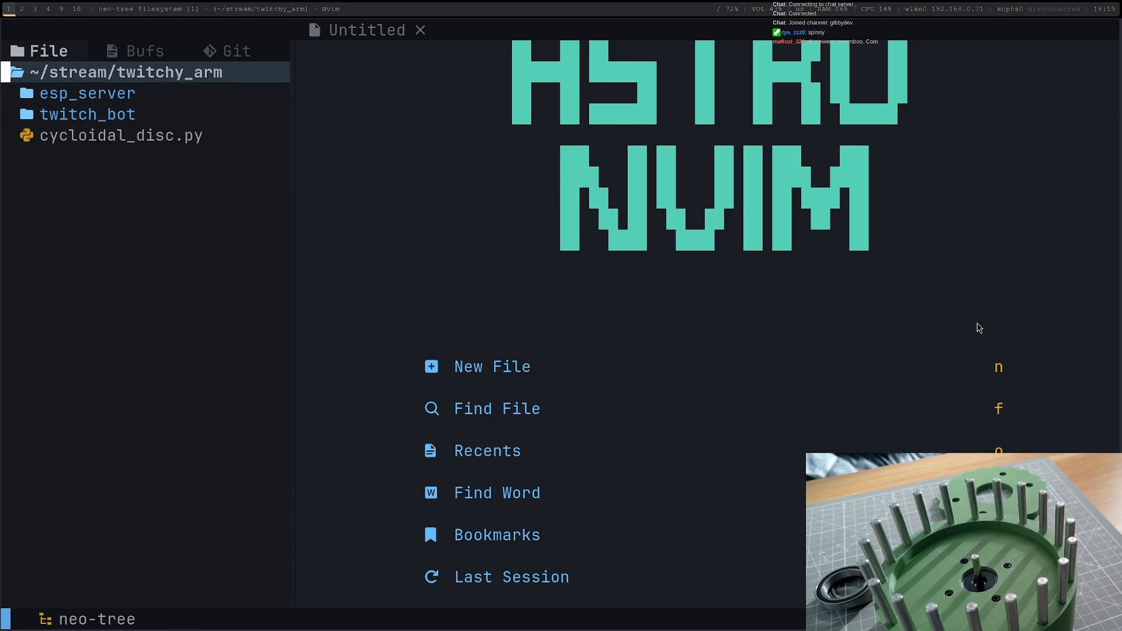
{"action": "type", "text": "a"}
{"action": "type", "text": "sp_st"}
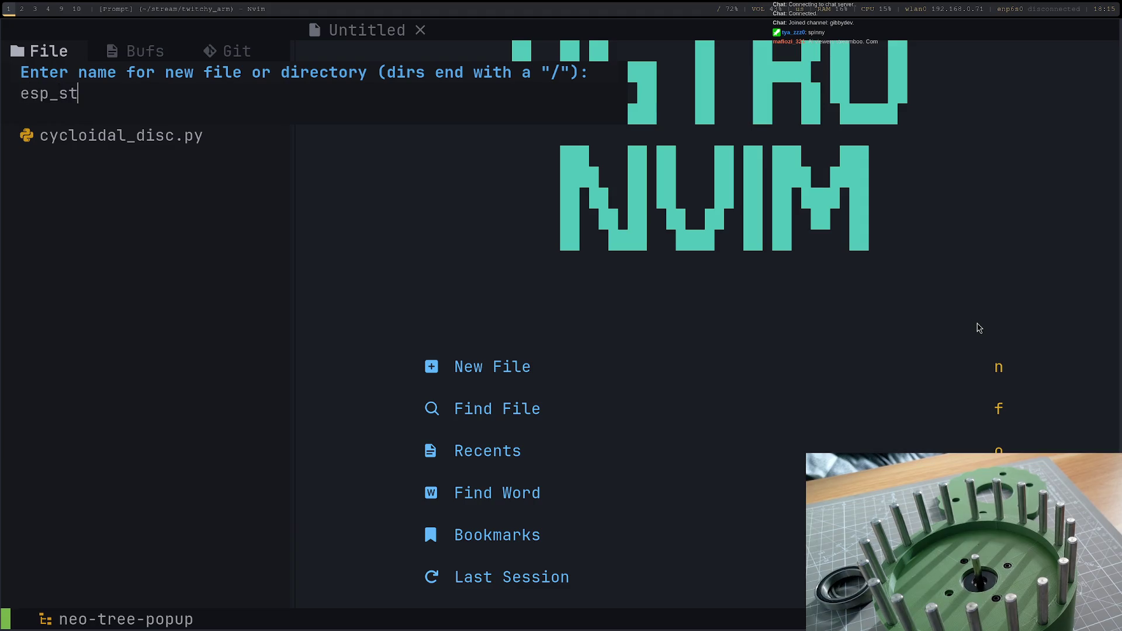
{"action": "type", "text": "epper_debugger/"}
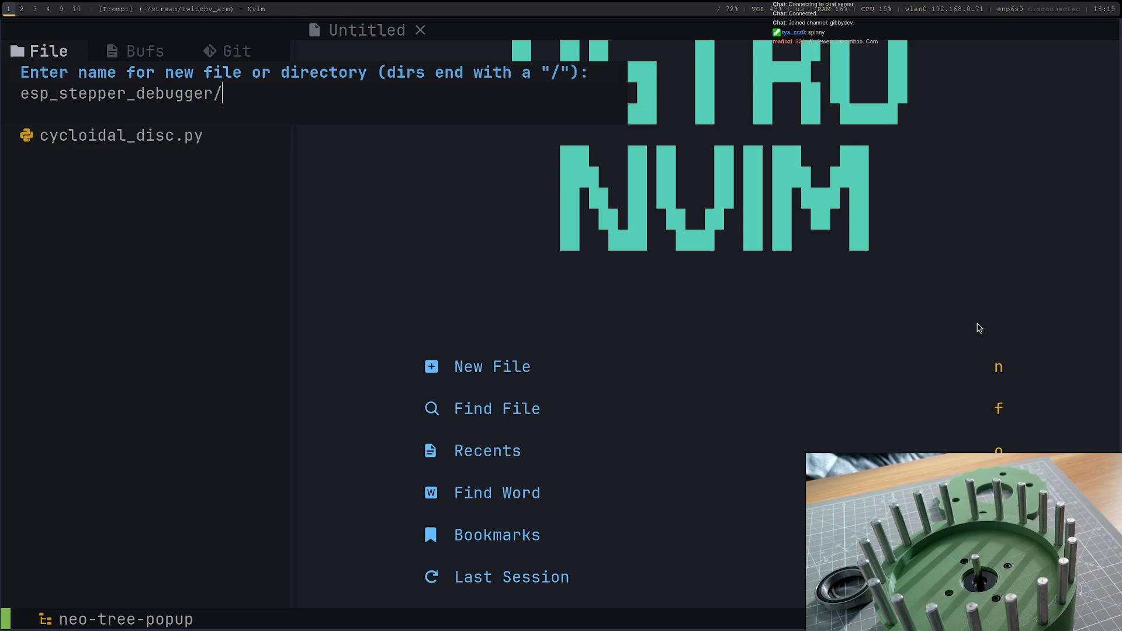
{"action": "key", "text": "Return"}
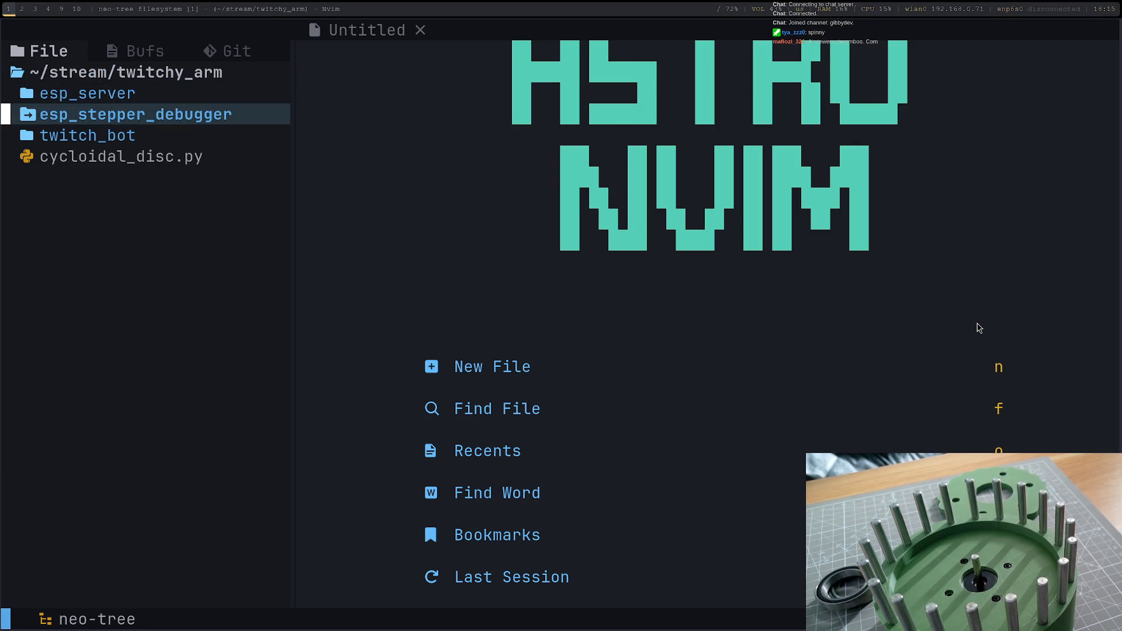
{"action": "key", "text": "ctrl+l"}
{"action": "type", "text": "qcd "}
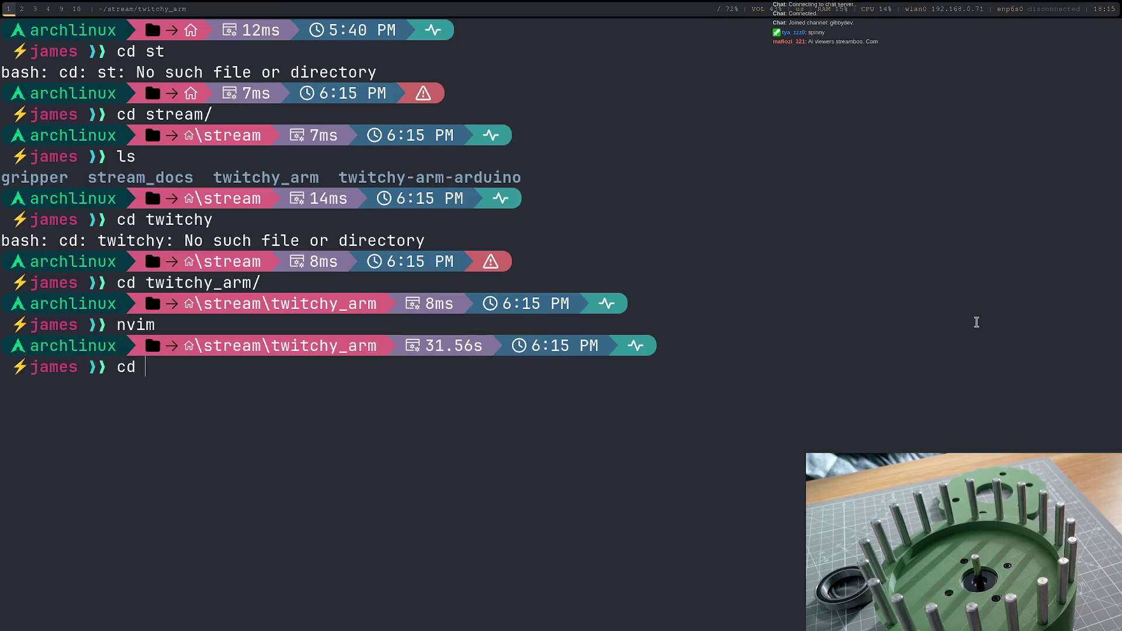
{"action": "type", "text": "esp_s"}
Step: Change into the esp_stepper_debugger folder
{"action": "key", "text": "Return"}
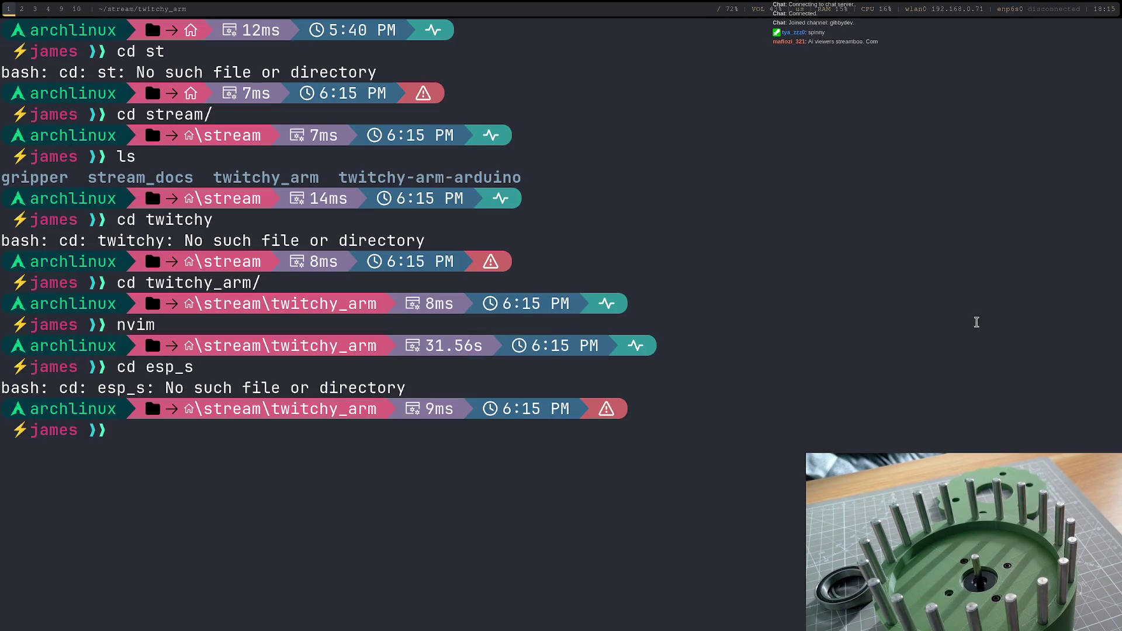
{"action": "key", "text": "Up"}
{"action": "key", "text": "Tab"}
{"action": "key", "text": "Return"}
{"action": "type", "text": "nvi"}
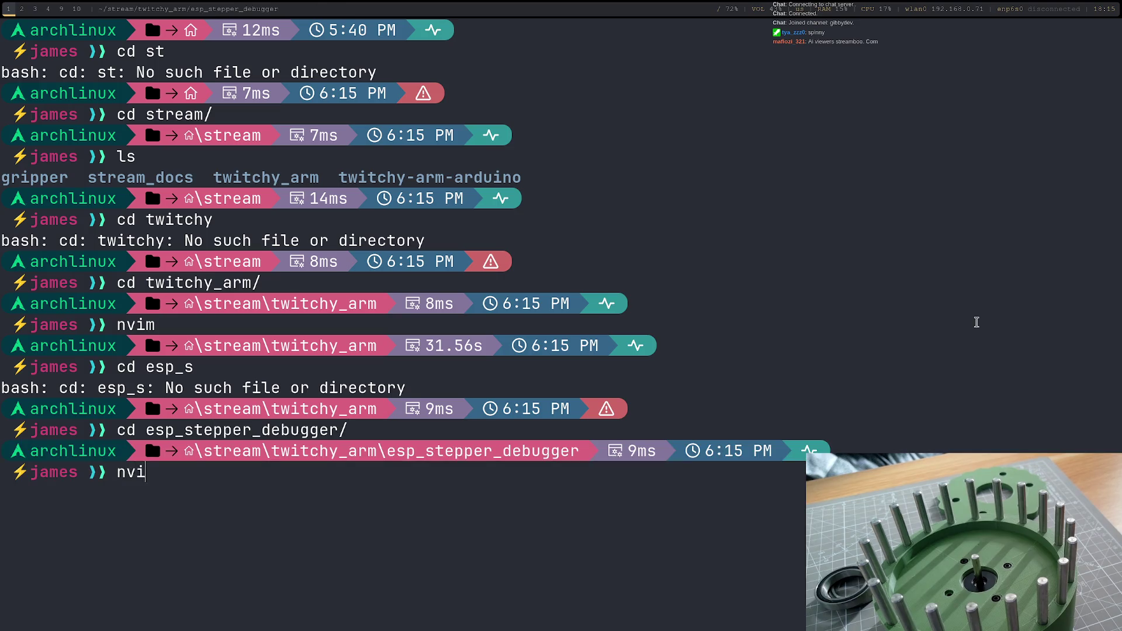
{"action": "type", "text": "m"}
Step: Launch Neovim there, hide the file tree and bring up a floating shell
{"action": "key", "text": "Return"}
{"action": "key", "text": "j"}
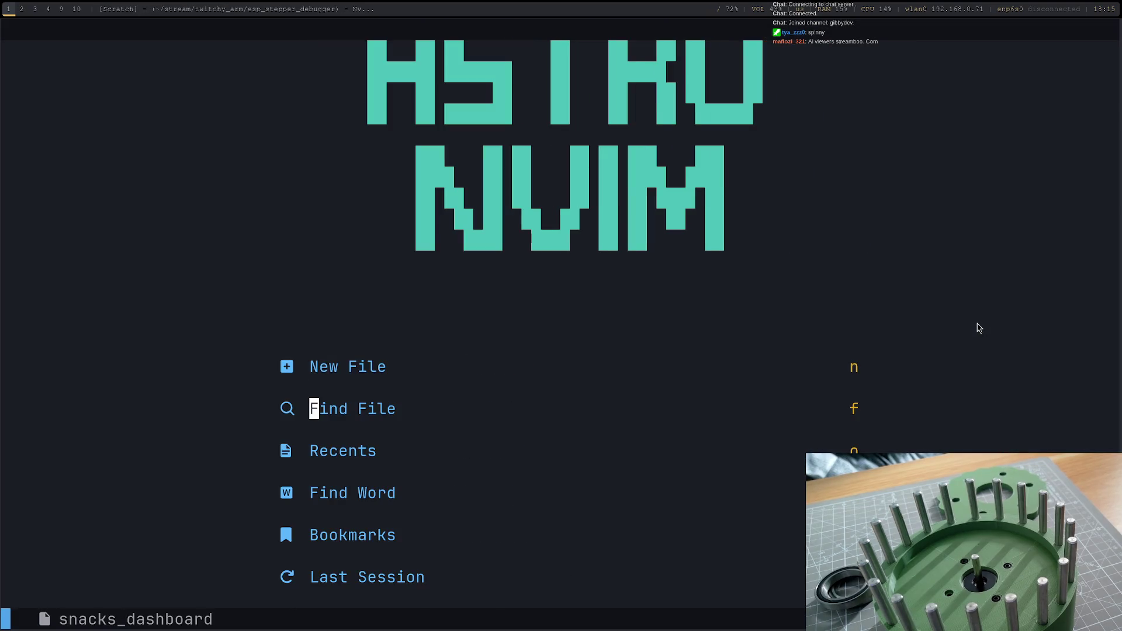
{"action": "key", "text": "F7"}
{"action": "type", "text": "claude"}
Step: Run claude in the floating shell to start a Claude Code session
{"action": "key", "text": "Return"}
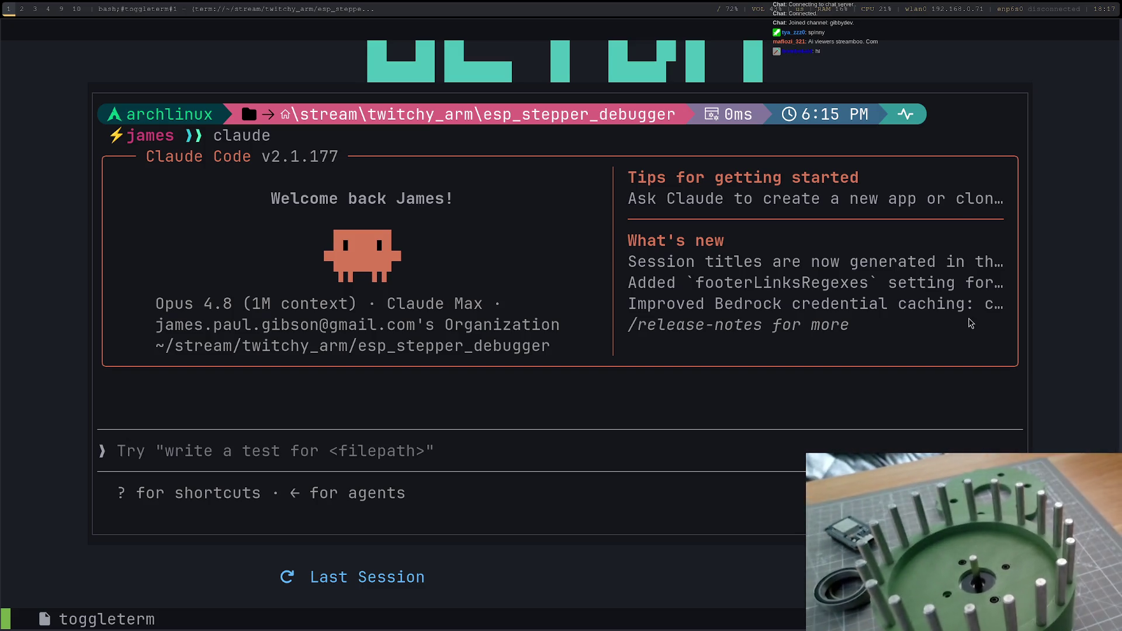
{"action": "type", "text": "Can you "}
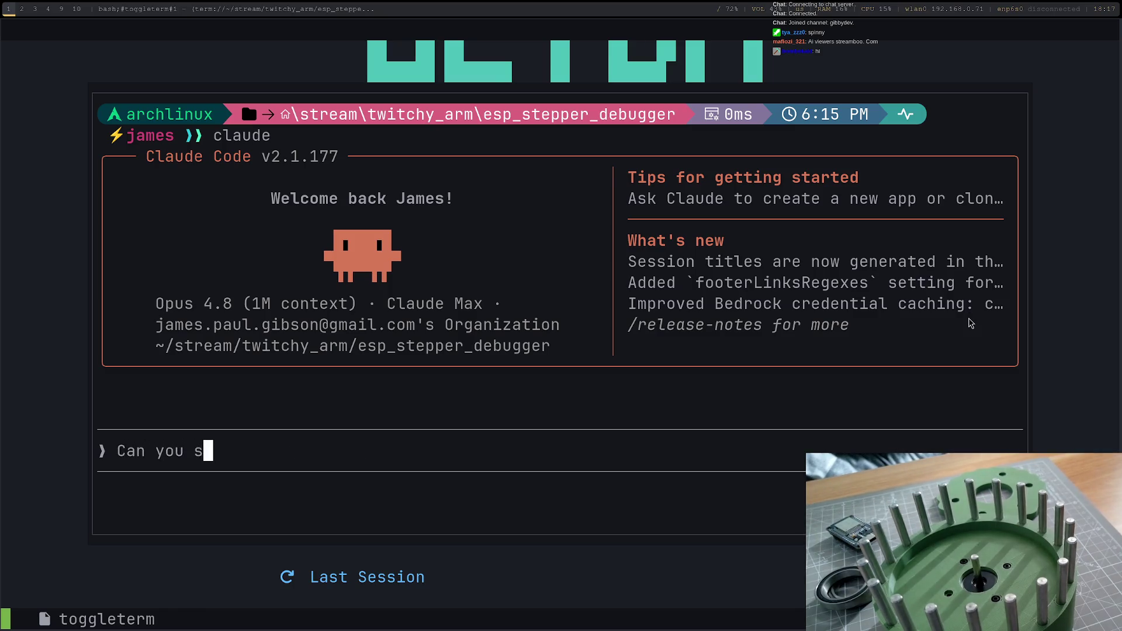
{"action": "type", "text": "setup a"}
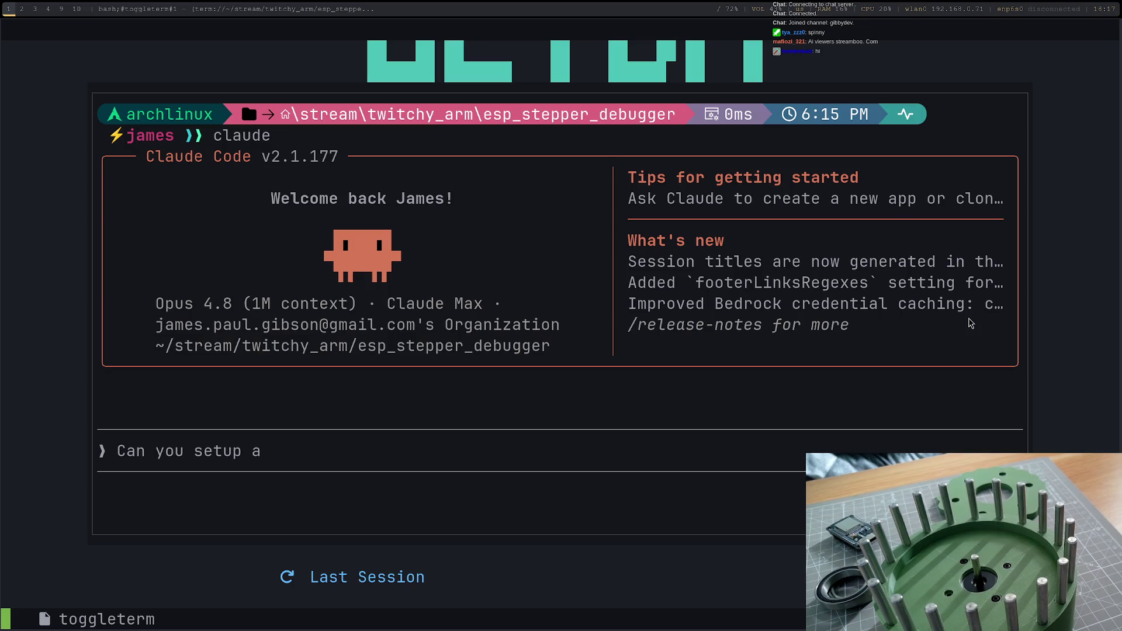
{"action": "type", "text": "project for a "}
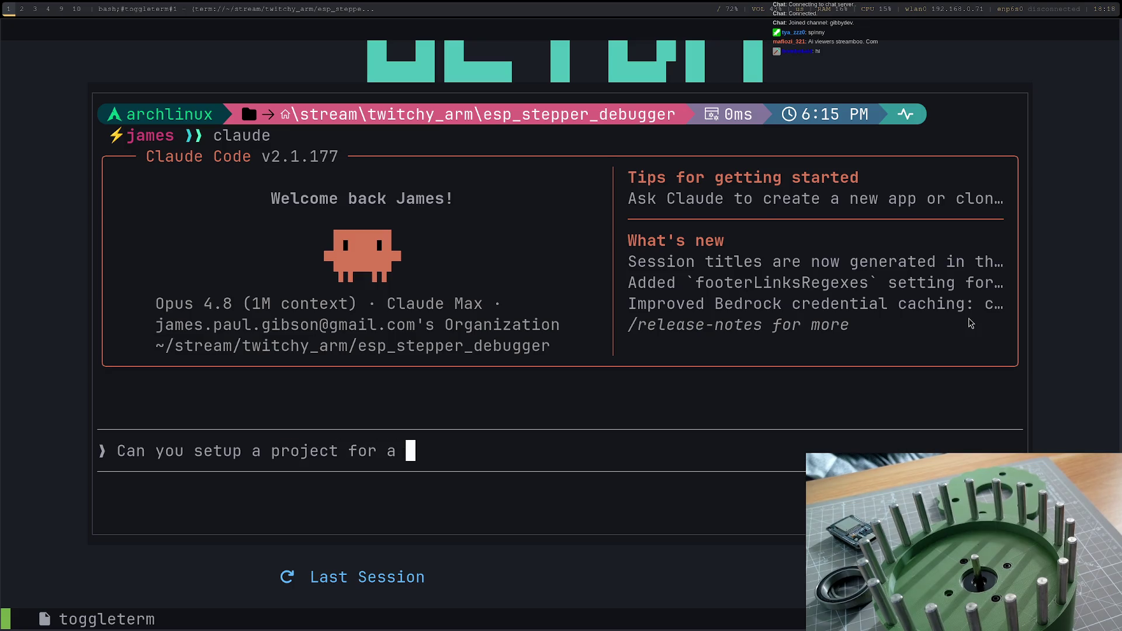
{"action": "type", "text": "esp"}
Step: Type the request for an esp32 project controlling a stepper motor via a tmc2209, fixing typos along the way
{"action": "key", "text": "BackSpace"}
{"action": "type", "text": "32"}
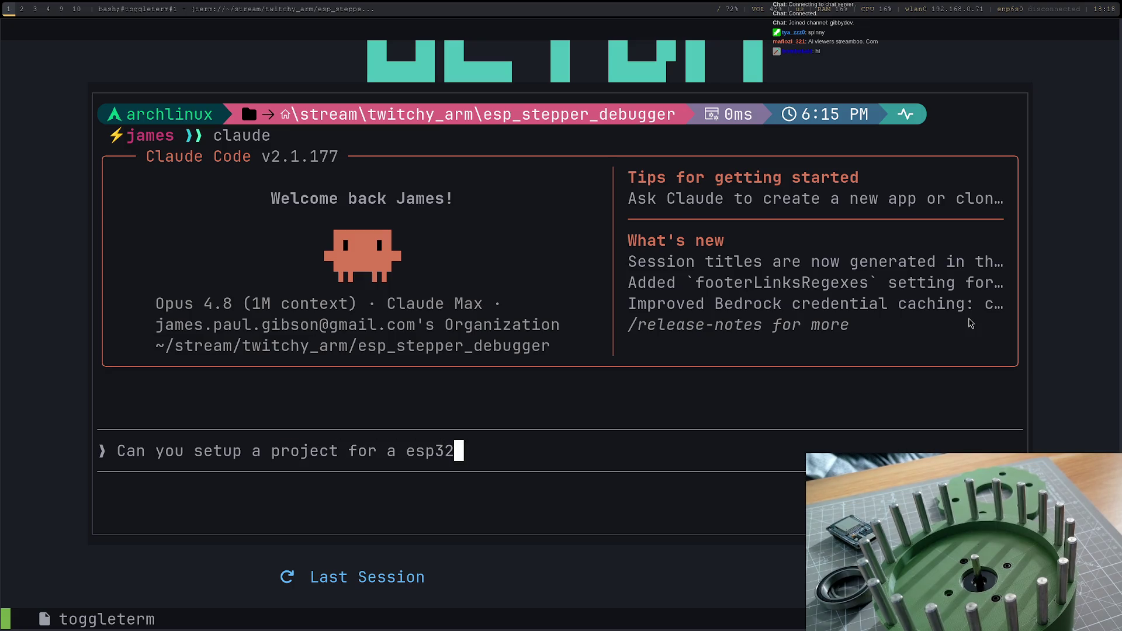
{"action": "type", "text": " dev b"}
{"action": "type", "text": "oard which "}
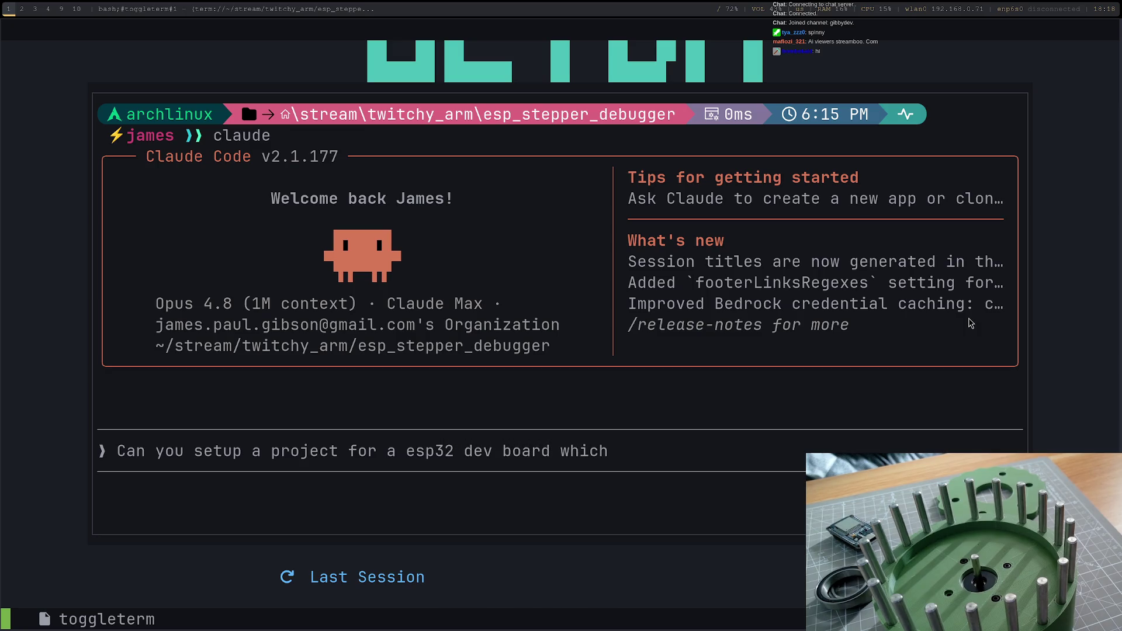
{"action": "type", "text": "host"}
{"action": "key", "text": "BackSpace"}
{"action": "key", "text": "BackSpace"}
{"action": "key", "text": "BackSpace"}
{"action": "key", "text": "BackSpace"}
{"action": "type", "text": "is"}
{"action": "key", "text": "BackSpace"}
{"action": "key", "text": "BackSpace"}
{"action": "type", "text": "c"}
{"action": "type", "text": "tr"}
{"action": "key", "text": "BackSpace"}
{"action": "key", "text": "BackSpace"}
{"action": "type", "text": "trl"}
{"action": "key", "text": "BackSpace"}
{"action": "key", "text": "BackSpace"}
{"action": "key", "text": "BackSpace"}
{"action": "type", "text": "ontro"}
{"action": "type", "text": "ls a "}
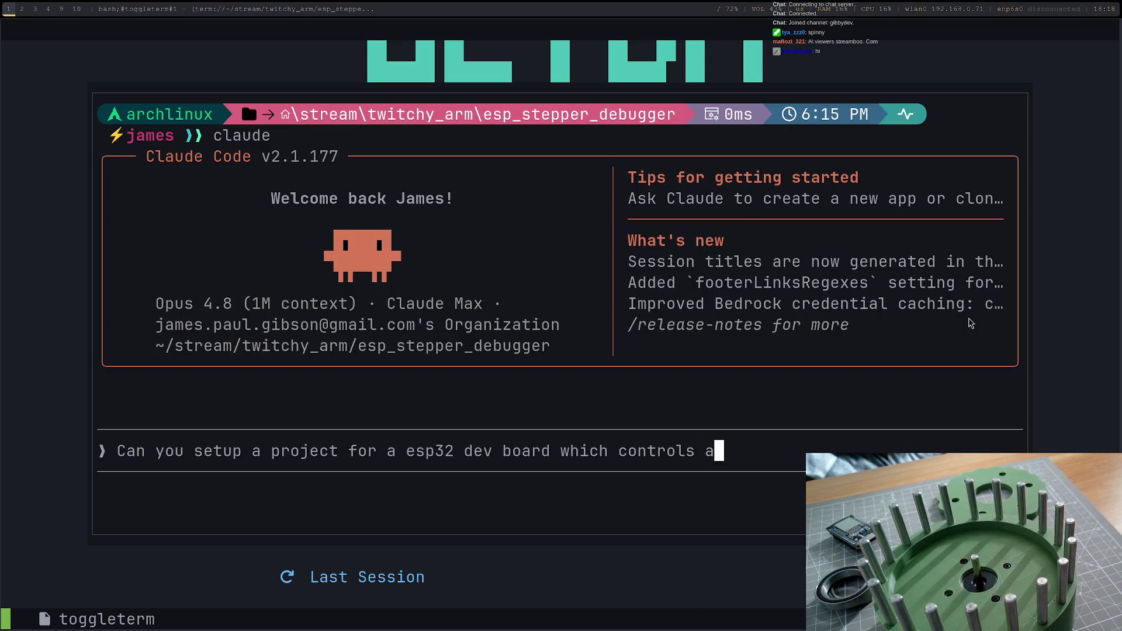
{"action": "type", "text": "n esp3"}
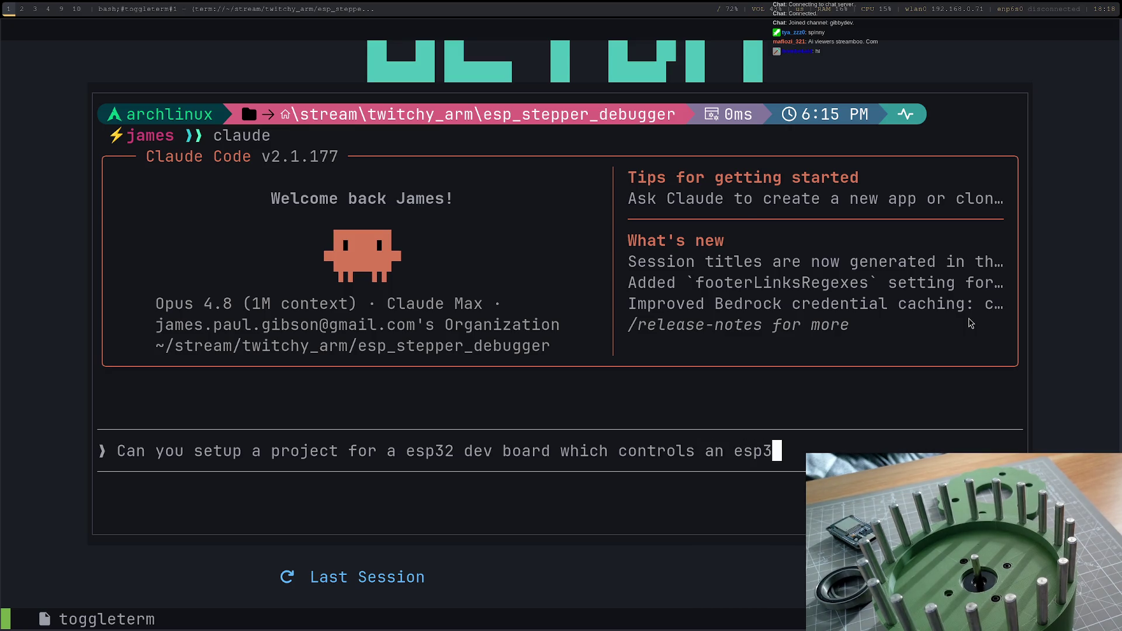
{"action": "type", "text": "2"}
{"action": "key", "text": "BackSpace"}
{"action": "key", "text": "BackSpace"}
{"action": "key", "text": "BackSpace"}
{"action": "key", "text": "BackSpace"}
{"action": "type", "text": "stepper mor"}
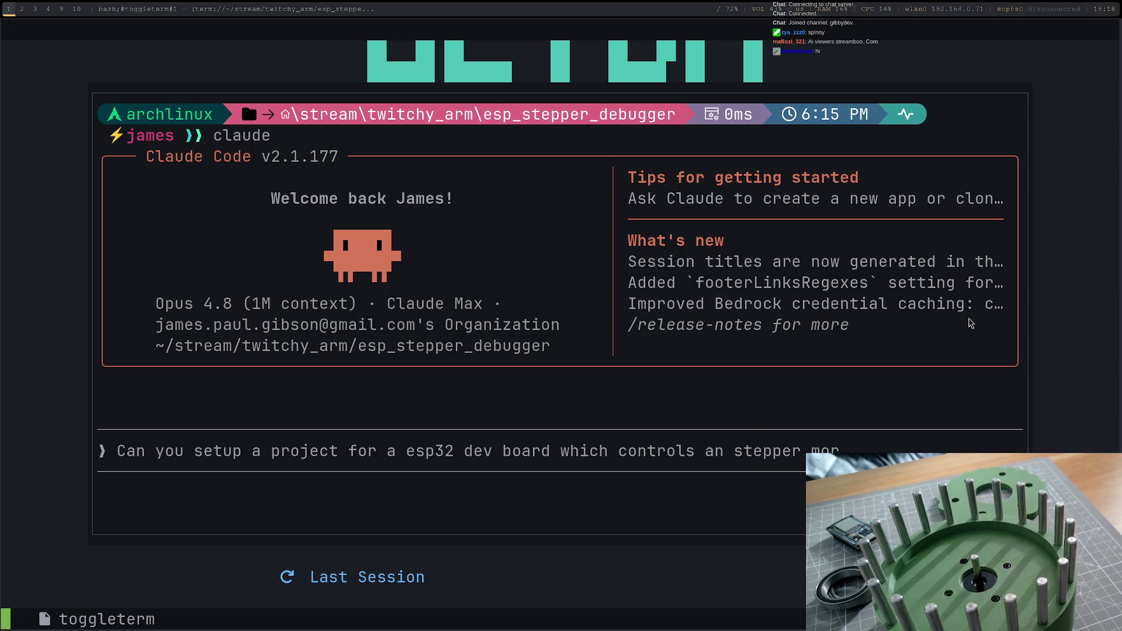
{"action": "key", "text": "BackSpace"}
{"action": "type", "text": "tor via a tmc22"}
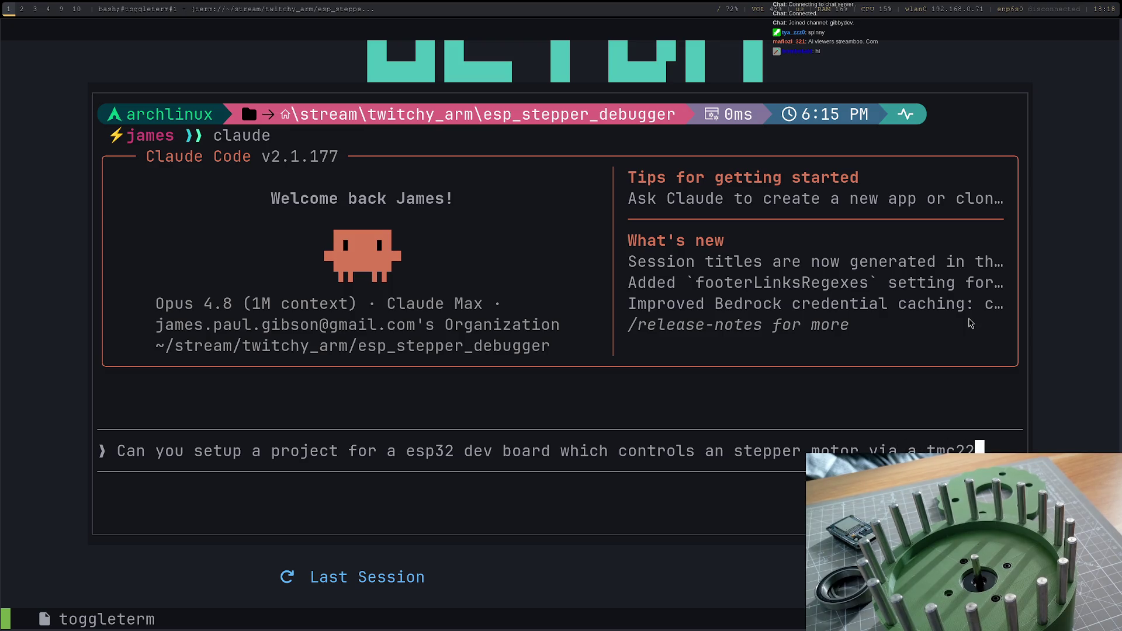
{"action": "type", "text": "09"}
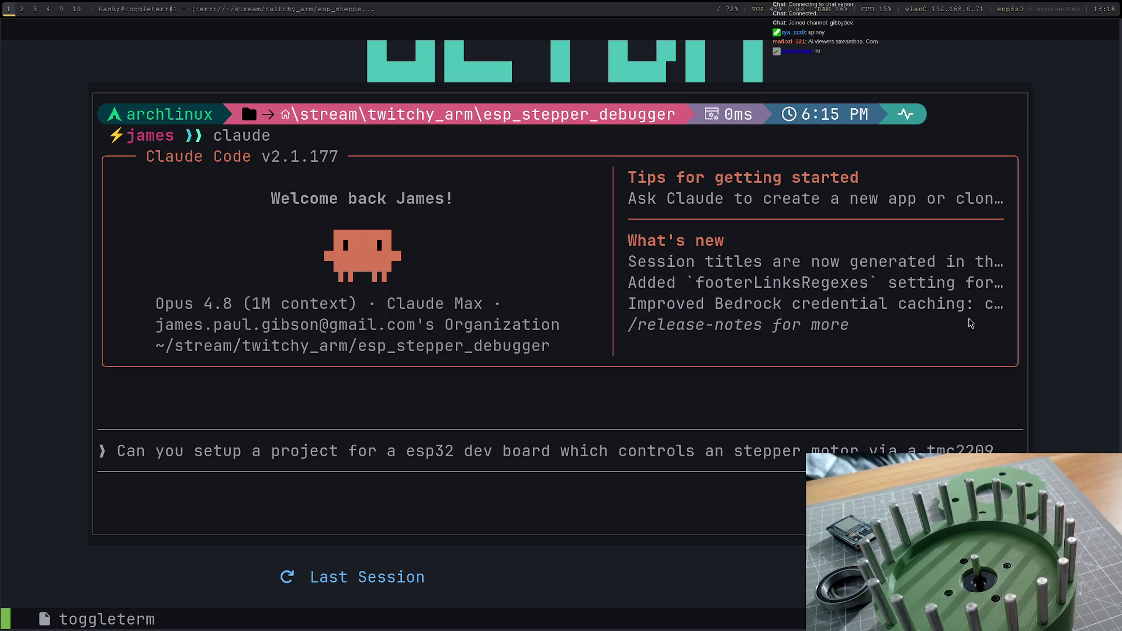
Step: Lay out the request as a list: hosted site to start/stop the motor, enable/disable it, and control speed
{"action": "key", "text": "shift+Return"}
{"action": "key", "text": "shift+Return"}
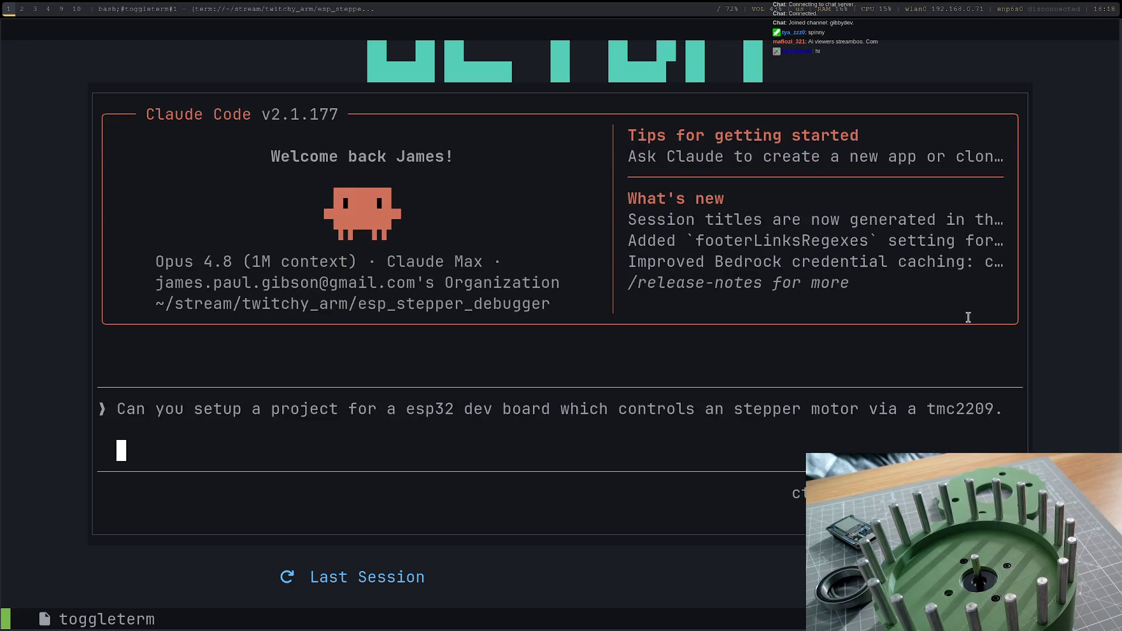
{"action": "type", "text": "I'd like it "}
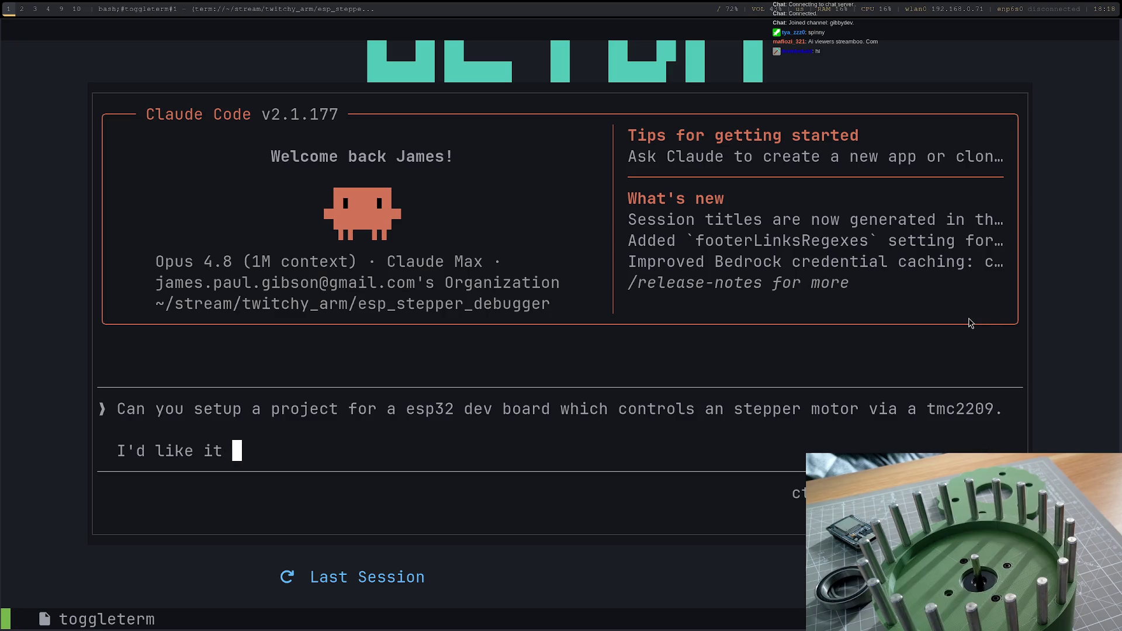
{"action": "type", "text": "to host a "}
{"action": "type", "text": "site which"}
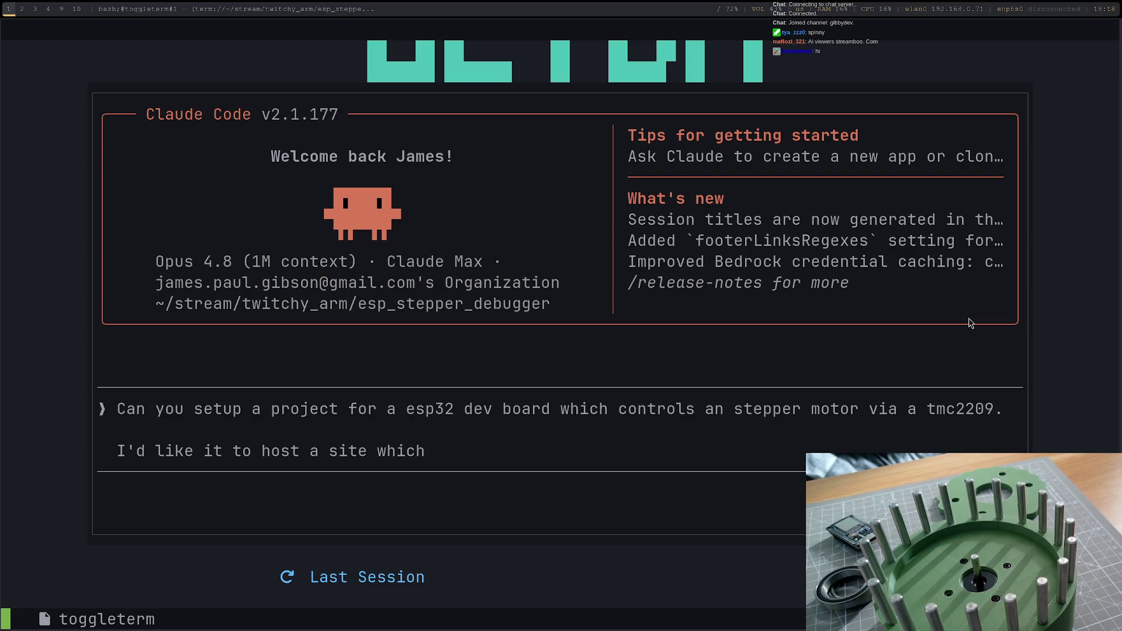
{"action": "type", "text": "you"}
{"action": "key", "text": "BackSpace"}
{"action": "type", "text": ":"}
{"action": "key", "text": "shift+Return"}
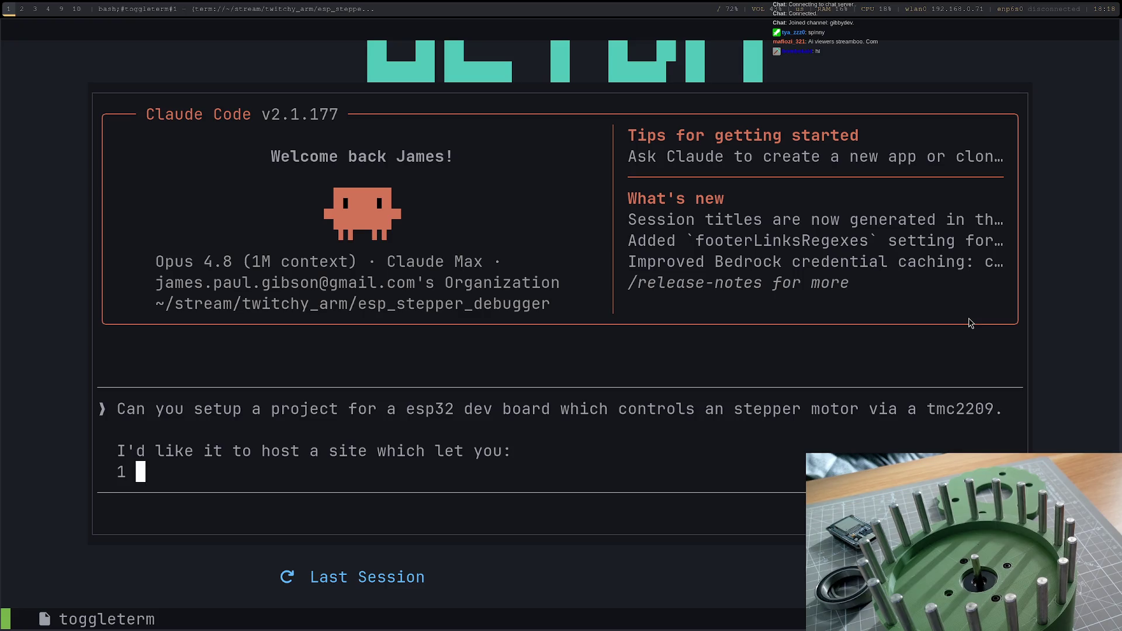
{"action": "type", "text": ". Start "}
{"action": "type", "text": "and stop the"}
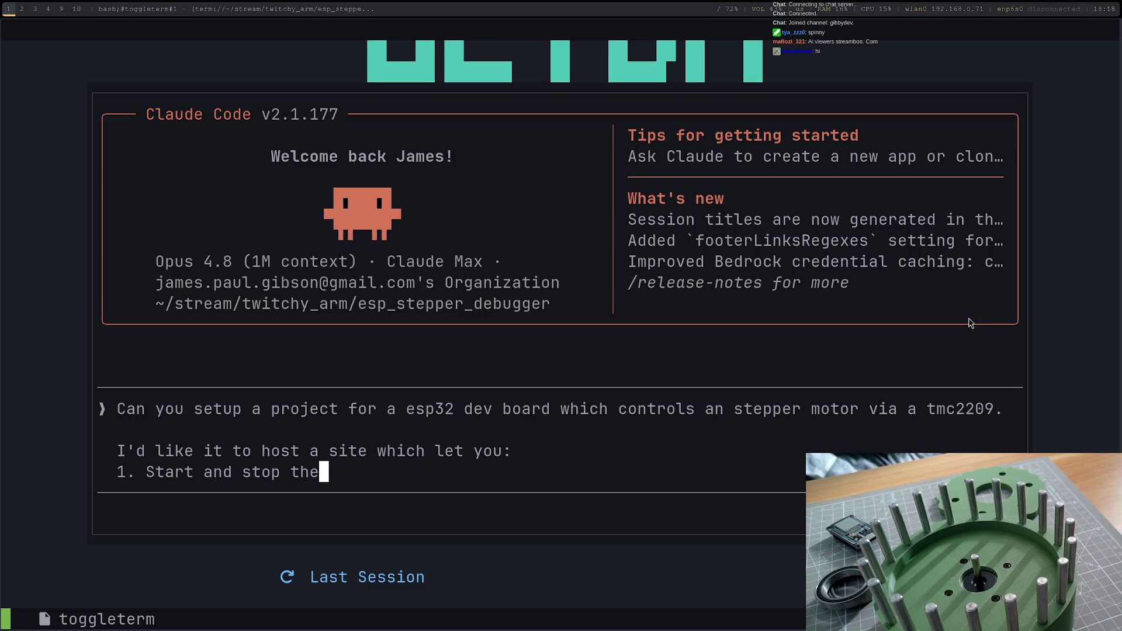
{"action": "type", "text": " motor"}
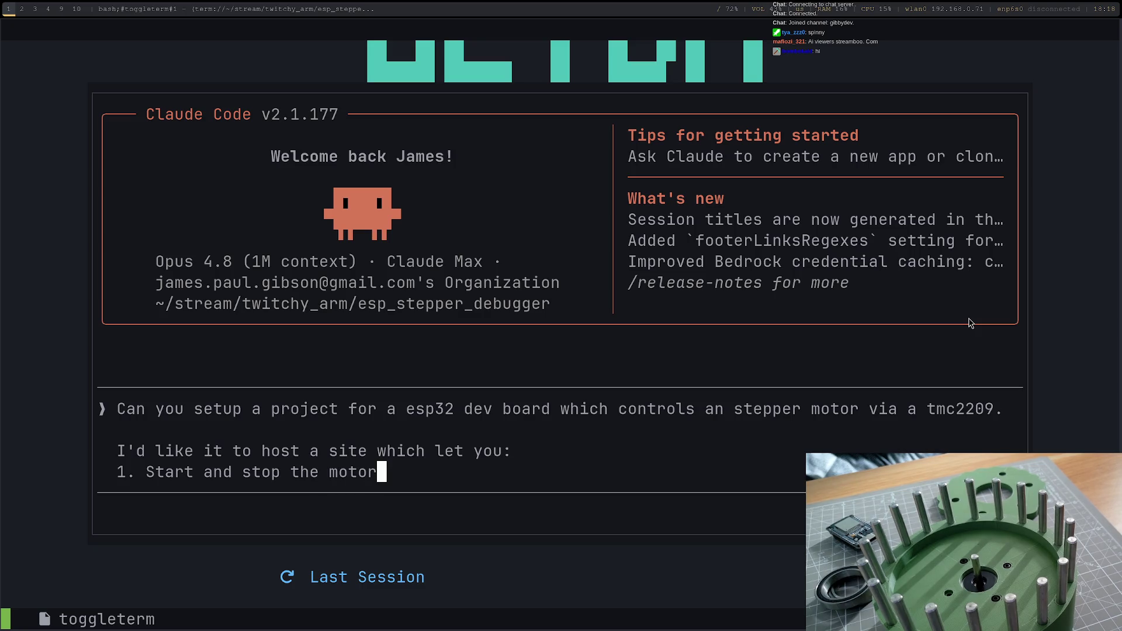
{"action": "key", "text": "shift+Return"}
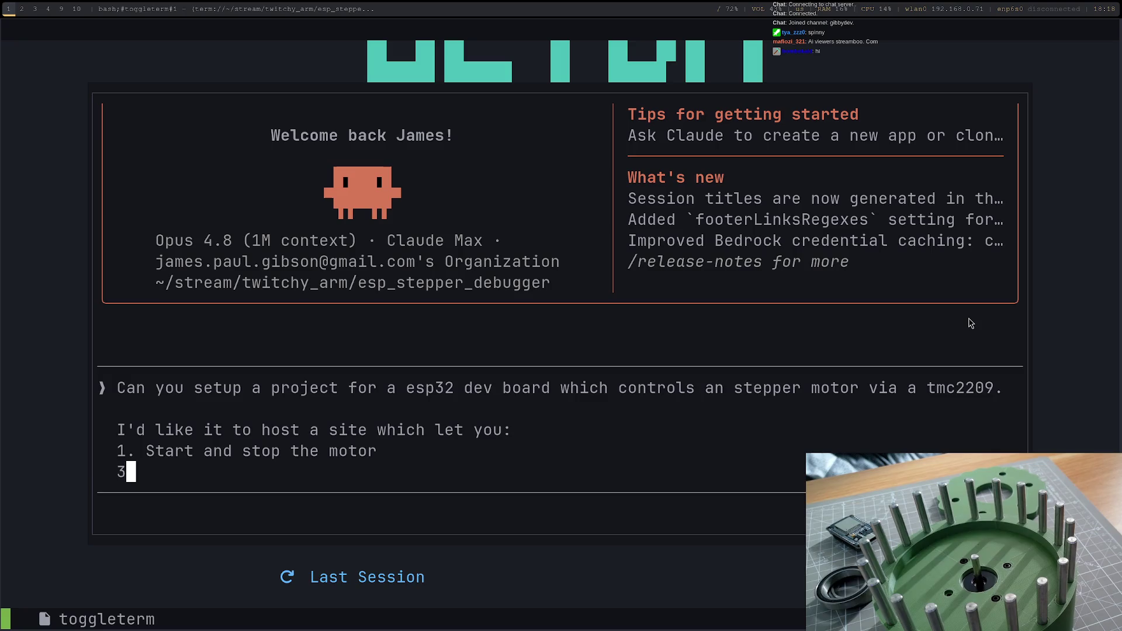
{"action": "type", "text": "e/dis"}
{"action": "type", "text": "able"}
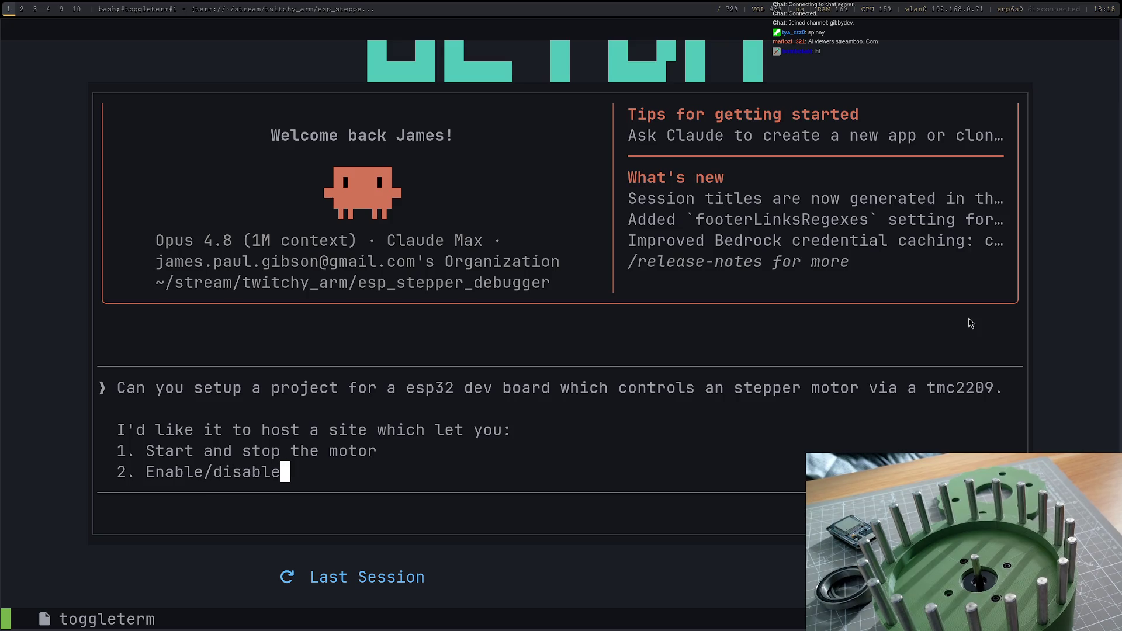
{"action": "key", "text": "shift+Return"}
{"action": "type", "text": "Co"}
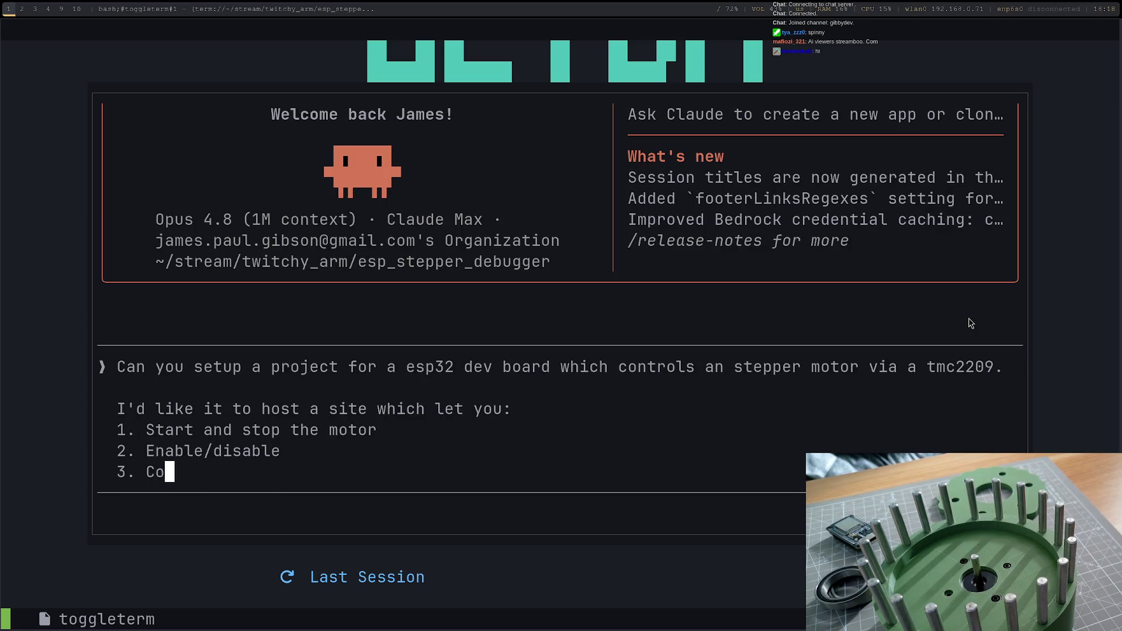
{"action": "type", "text": "ntrol the speed"}
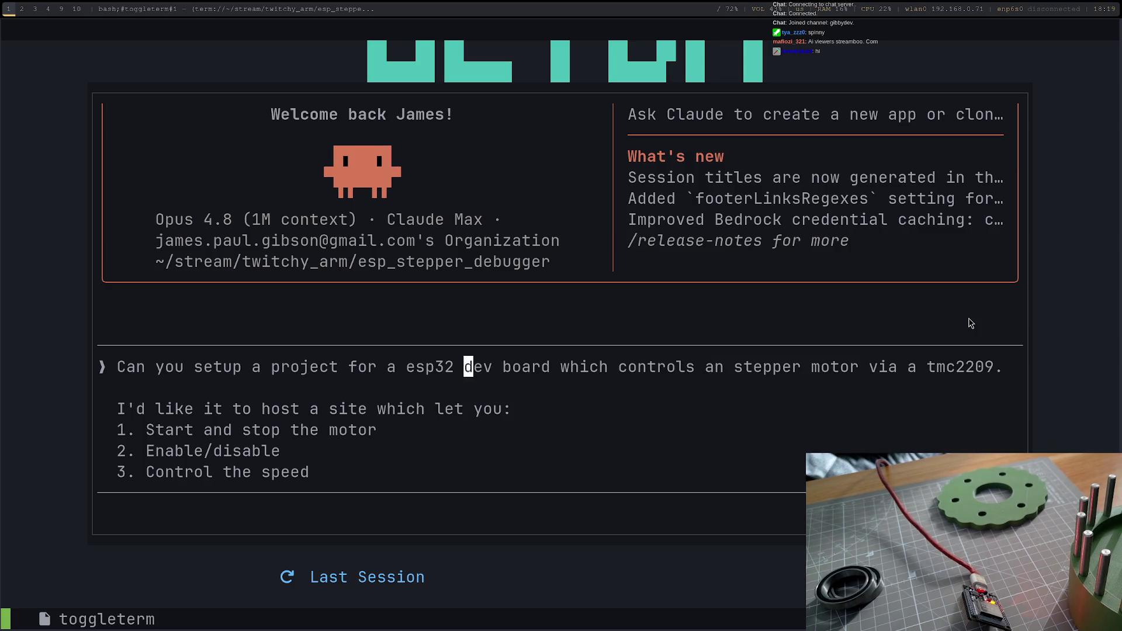
{"action": "type", "text": "ru"}
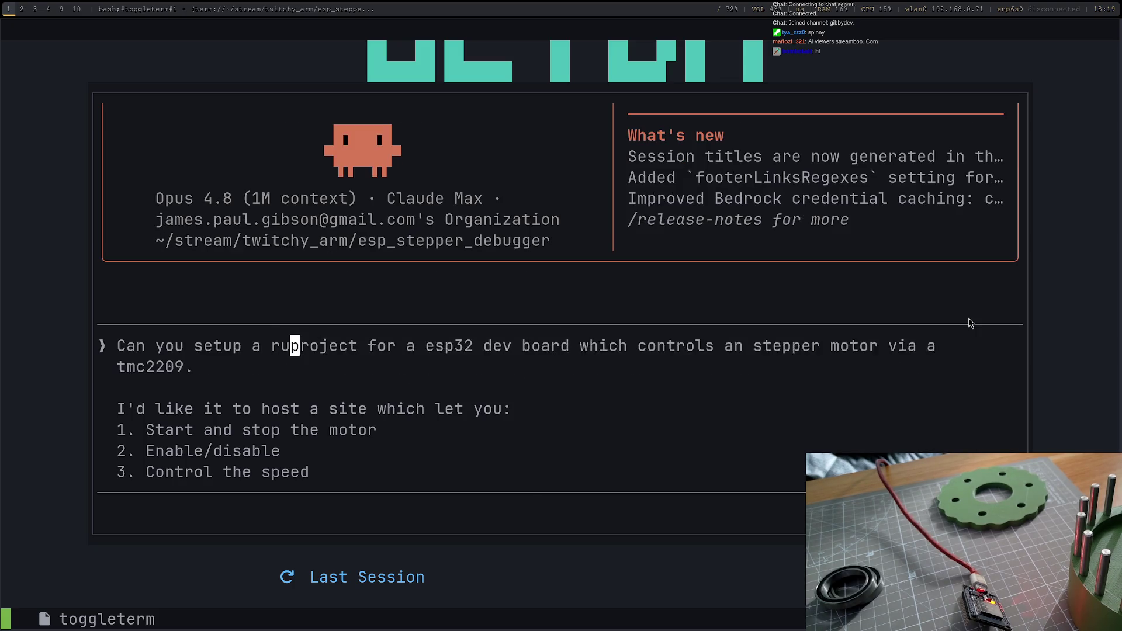
{"action": "type", "text": "st"}
Step: Send the Rust ESP32/TMC2209 project request to Claude
{"action": "key", "text": "Return"}
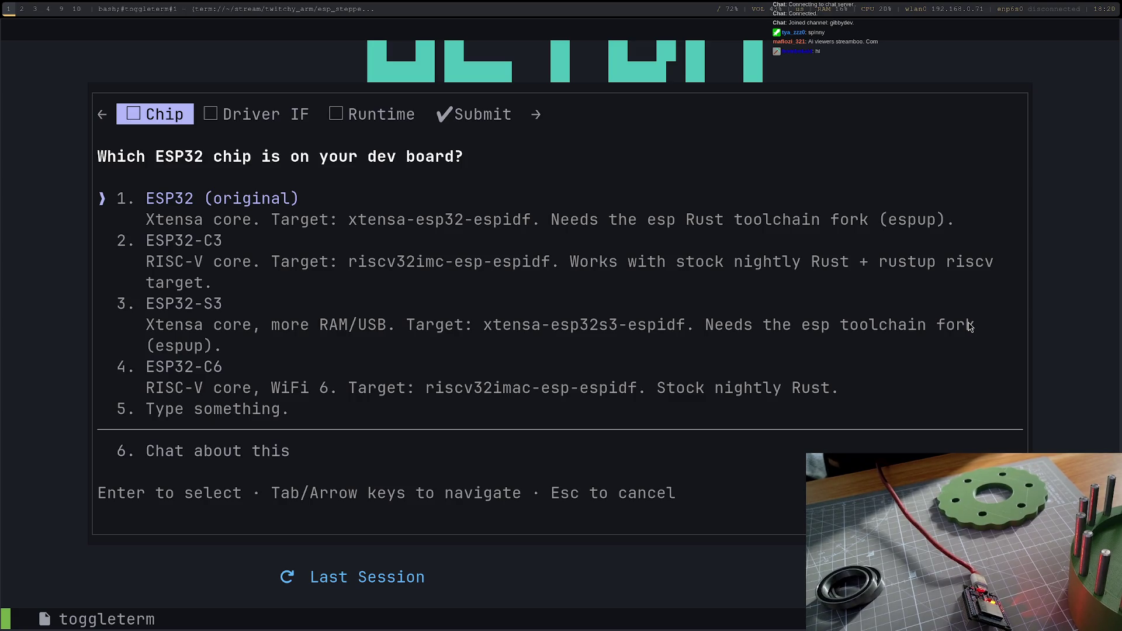
Step: Answer the setup questions: original ESP32, STEP/DIR/EN GPIO driving, std (esp-idf-svc) runtime
{"action": "key", "text": "Return"}
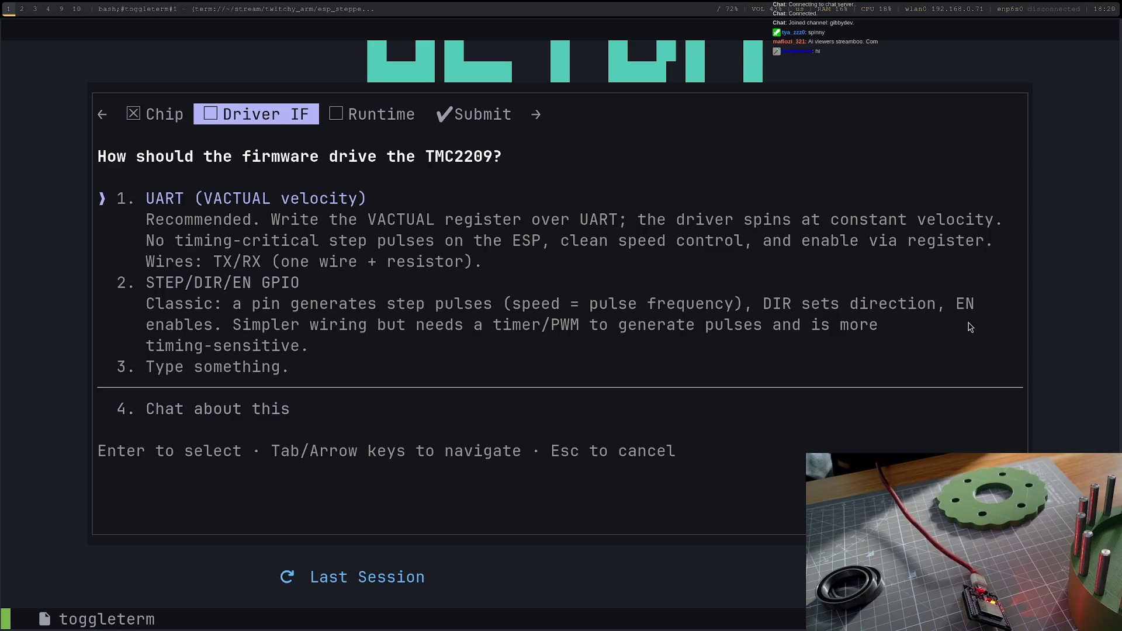
{"action": "key", "text": "Down"}
{"action": "key", "text": "Down"}
{"action": "key", "text": "Up"}
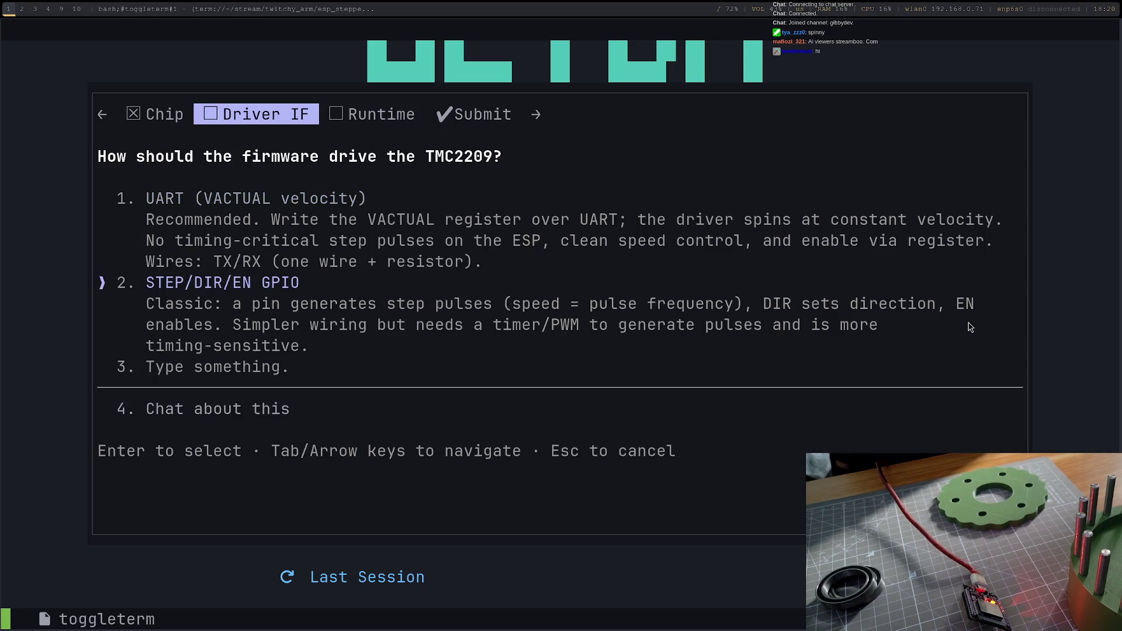
{"action": "key", "text": "Return"}
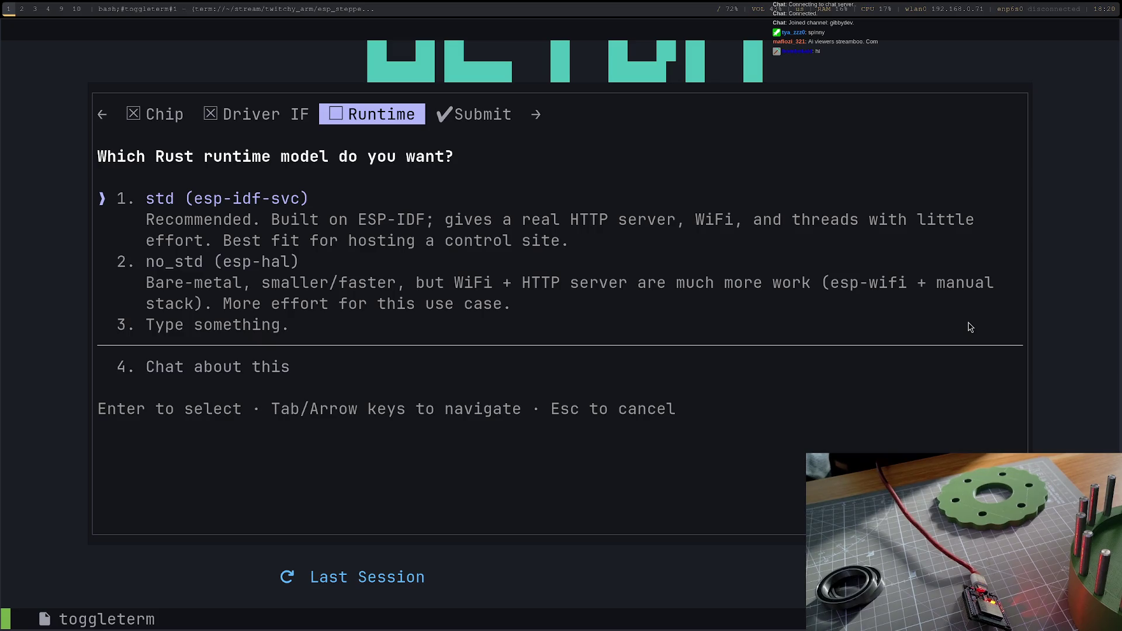
{"action": "key", "text": "Return"}
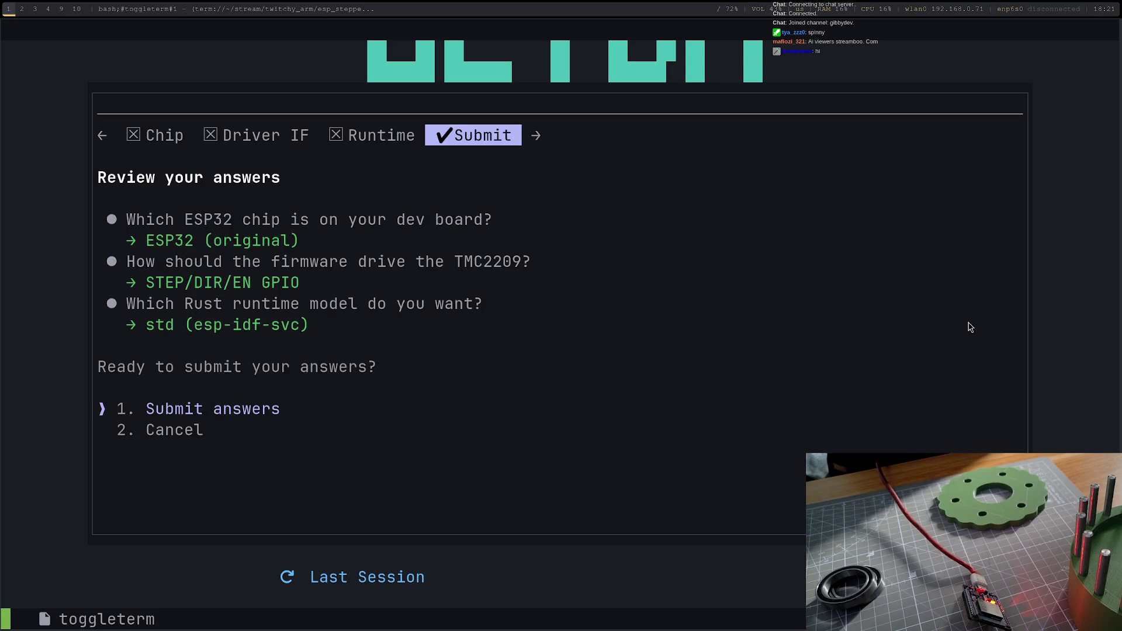
Step: Submit the reviewed answers so Claude begins work
{"action": "key", "text": "Return"}
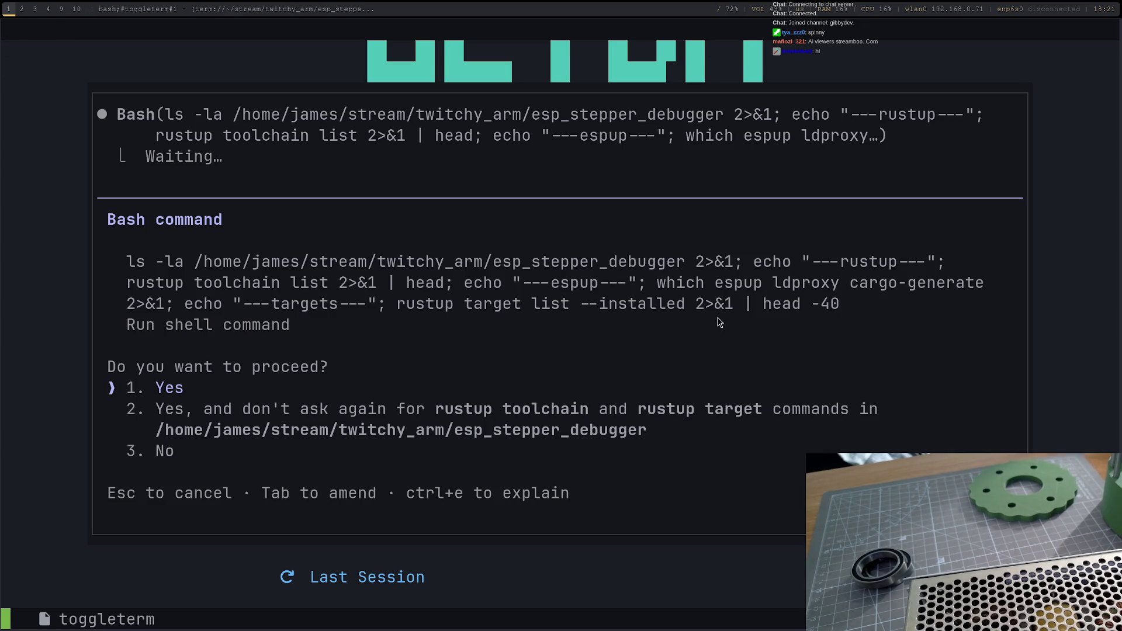
Step: Approve the toolchain check with 'Yes, and don't ask again' for rustup commands
{"action": "key", "text": "Down"}
{"action": "key", "text": "Return"}
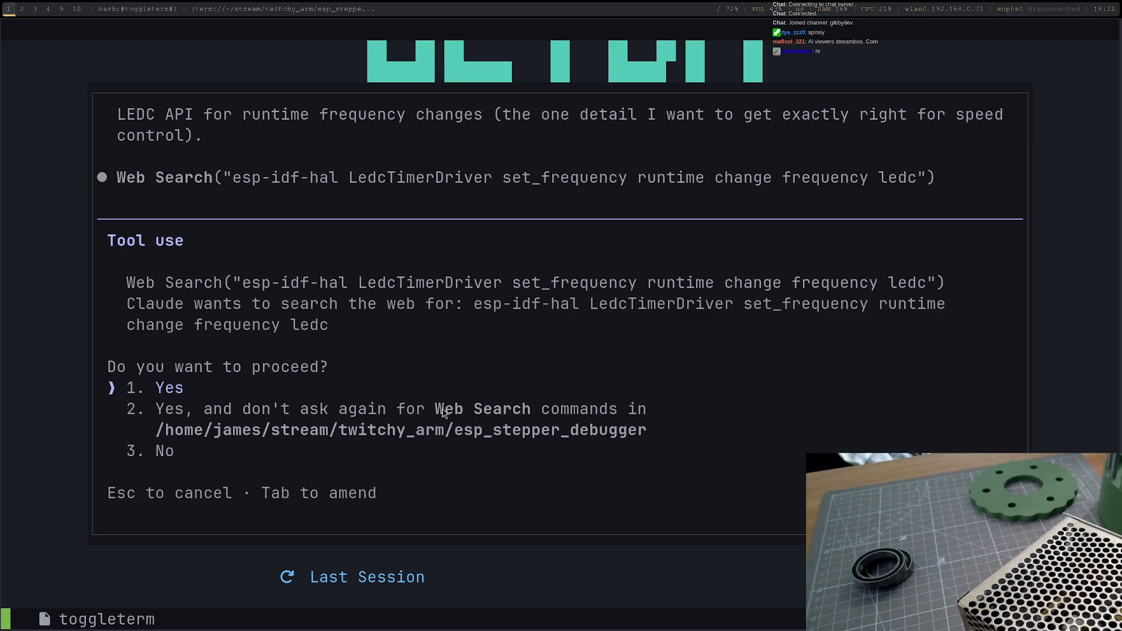
Step: Approve Claude's web search on esp-idf-hal LEDC so it fetches ledc.rs from docs.rs
{"action": "key", "text": "Return"}
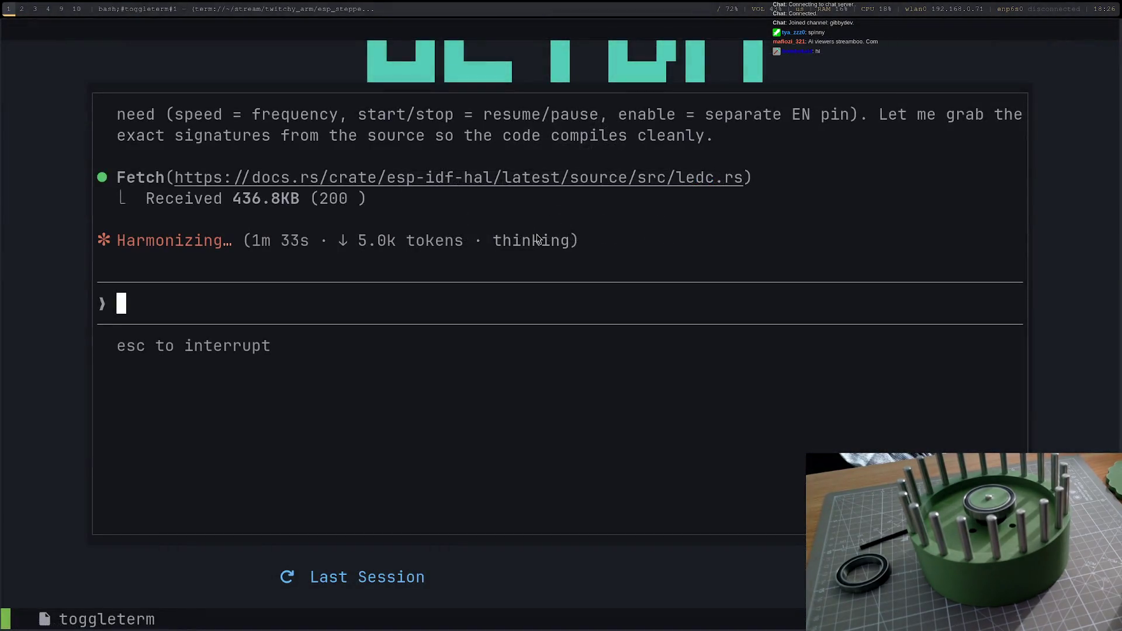
Step: Back in FreeCAD, reopen the disc's Pad and set its length field to 7 mm
{"action": "key", "text": "super+2"}
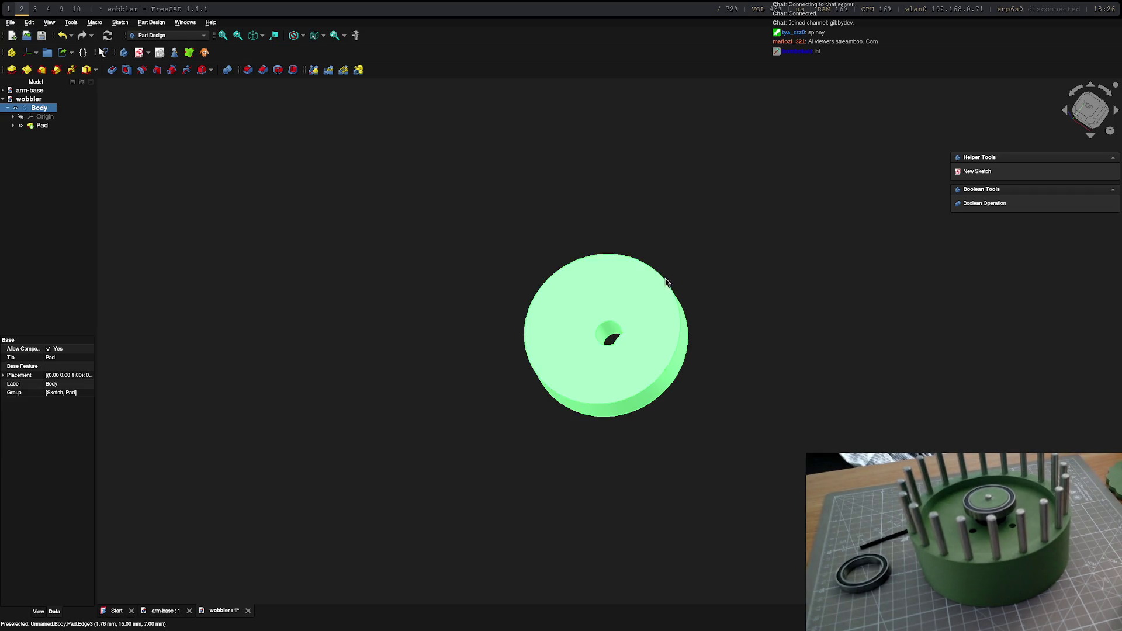
{"action": "double_click", "coordinate": [36, 126]}
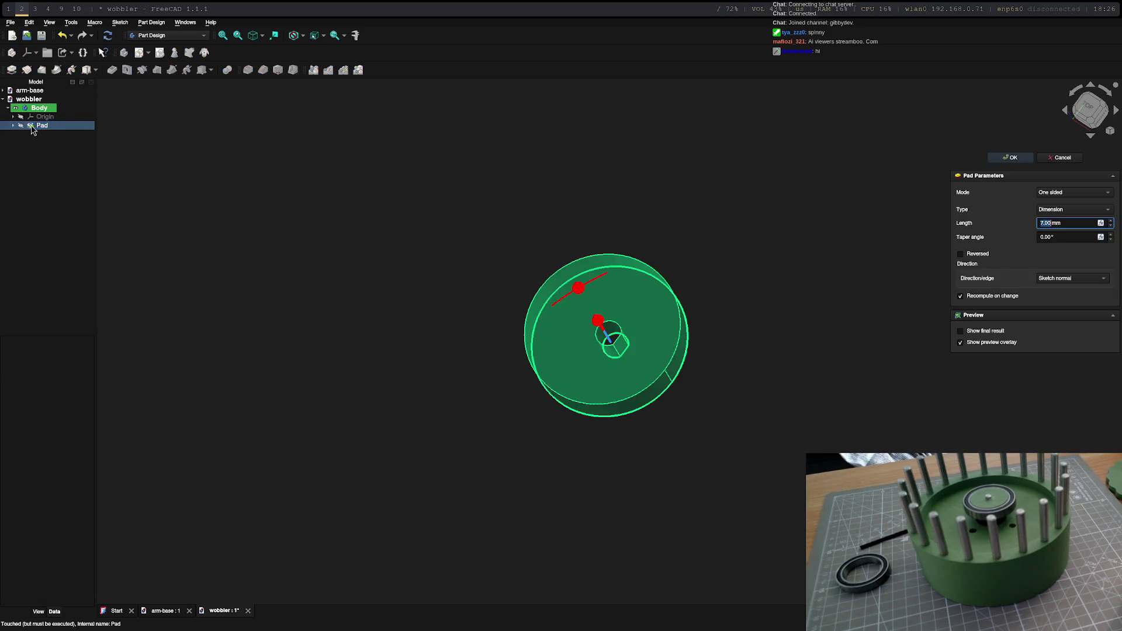
{"action": "left_click", "coordinate": [1043, 224]}
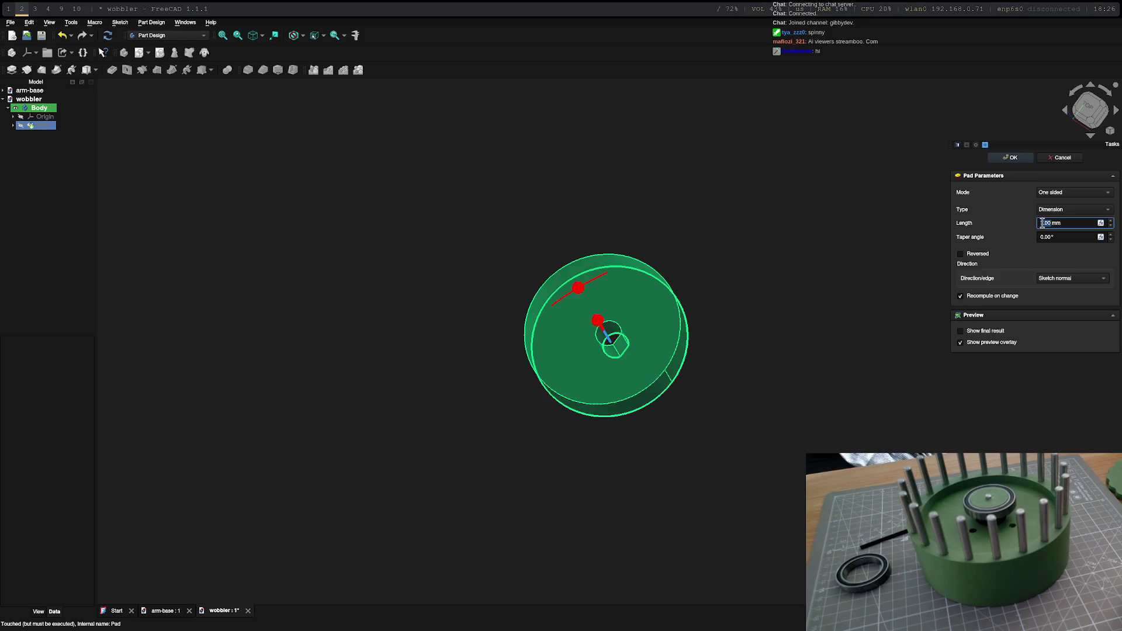
{"action": "type", "text": "7"}
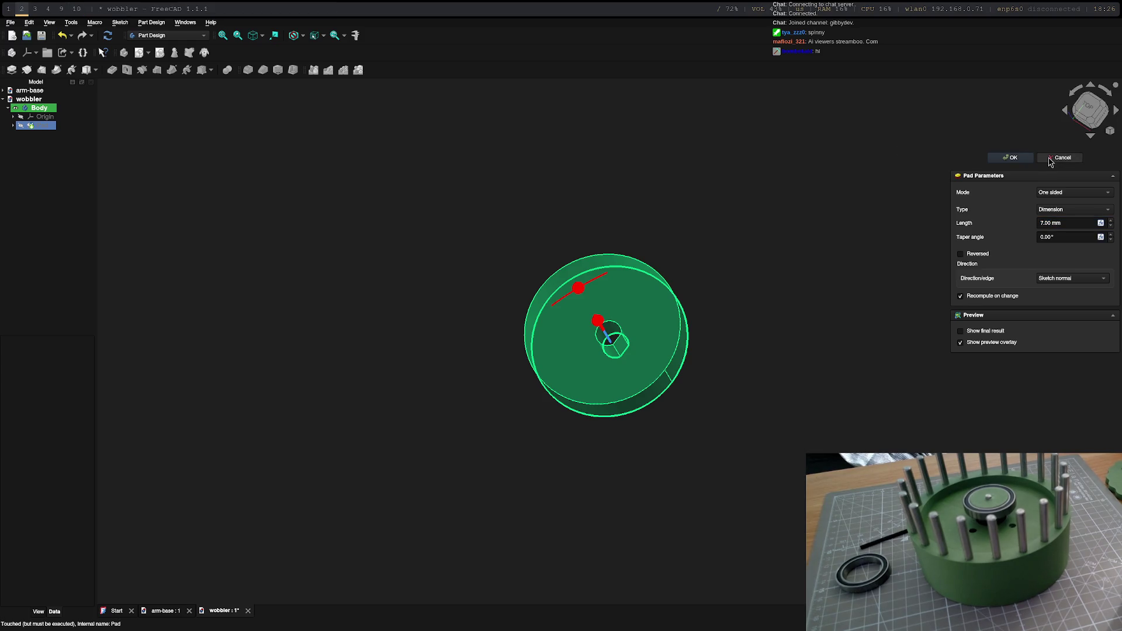
Step: Confirm the 7 mm pad and switch to the Part workbench
{"action": "key", "text": "Return"}
{"action": "middle_click_drag", "start_coordinate": [647, 283], "coordinate": [682, 238]}
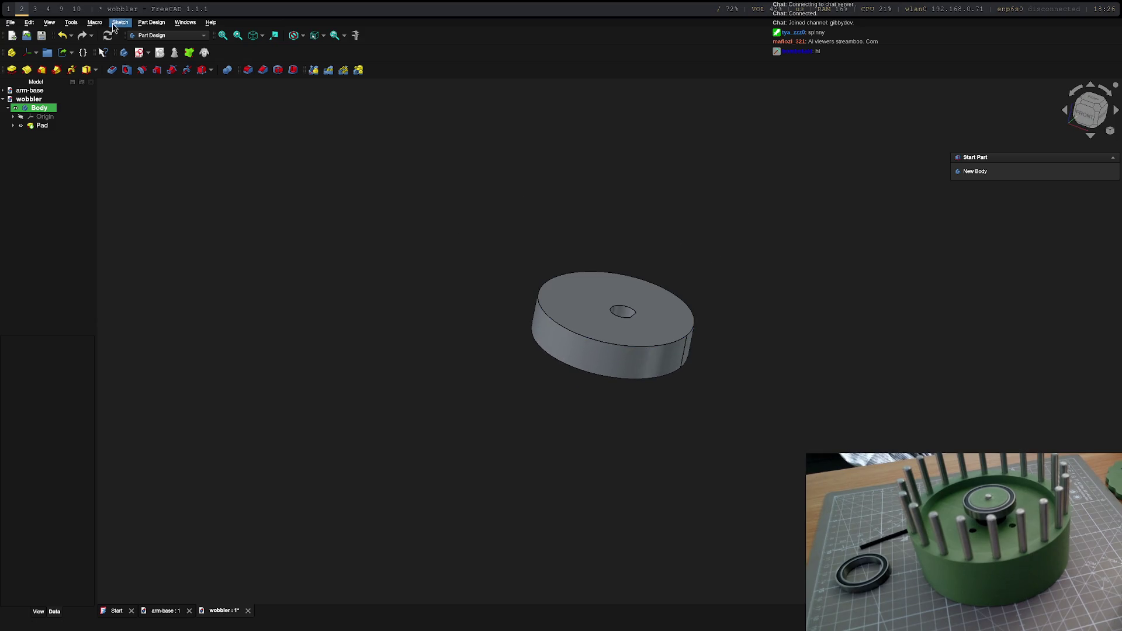
{"action": "left_click", "coordinate": [167, 36]}
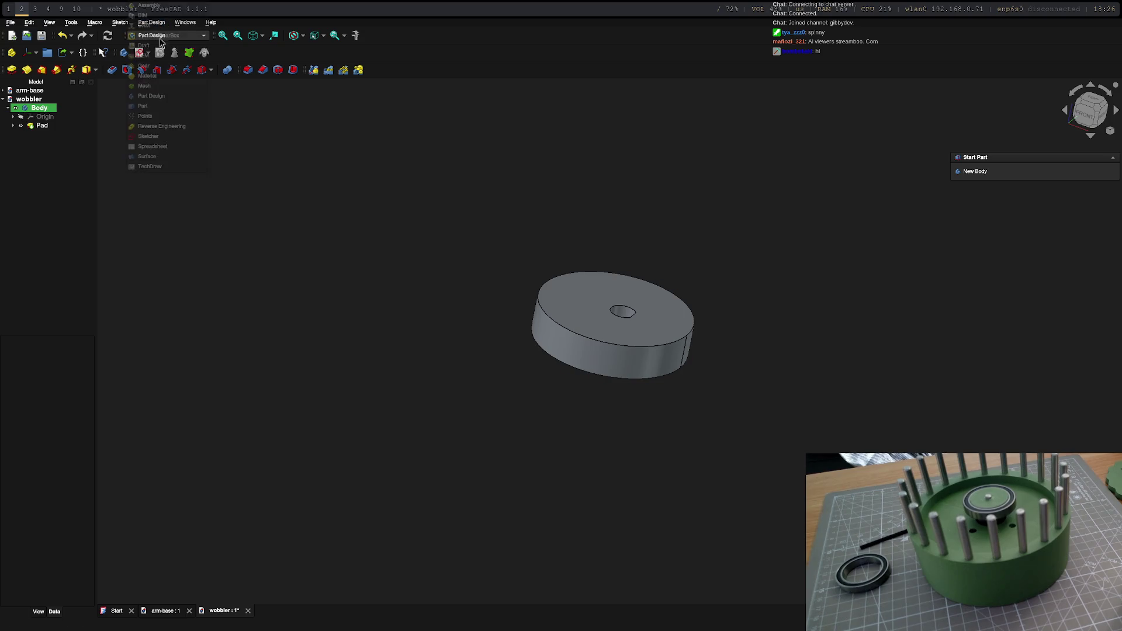
{"action": "left_click", "coordinate": [154, 106]}
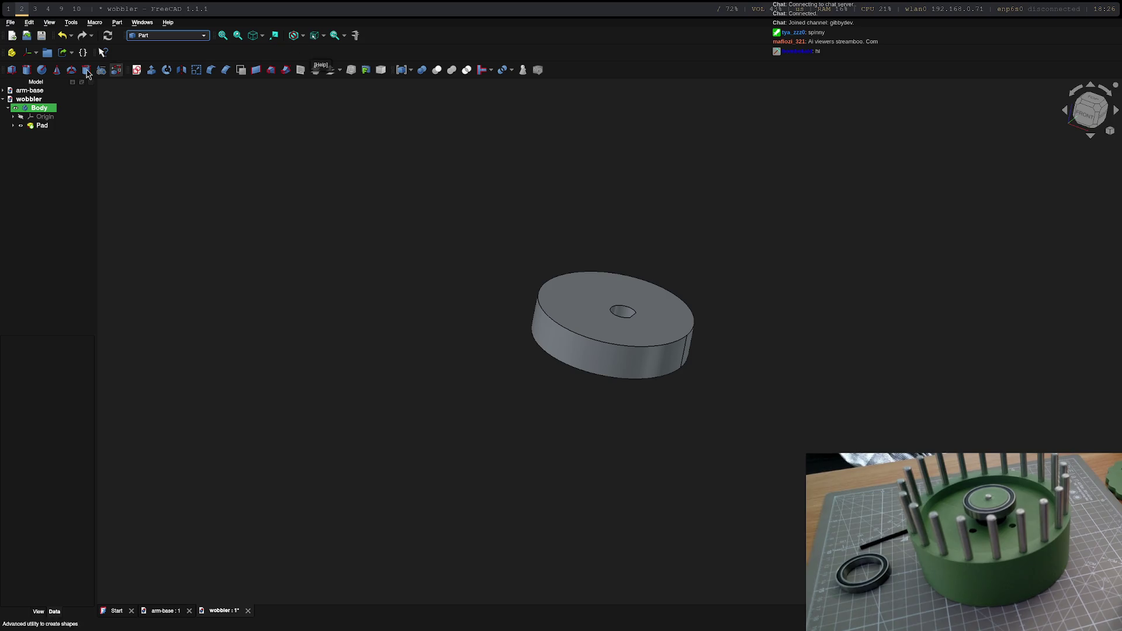
Step: Add a Part cylinder 10 mm tall and raise its radius to 5 mm
{"action": "left_click", "coordinate": [27, 69]}
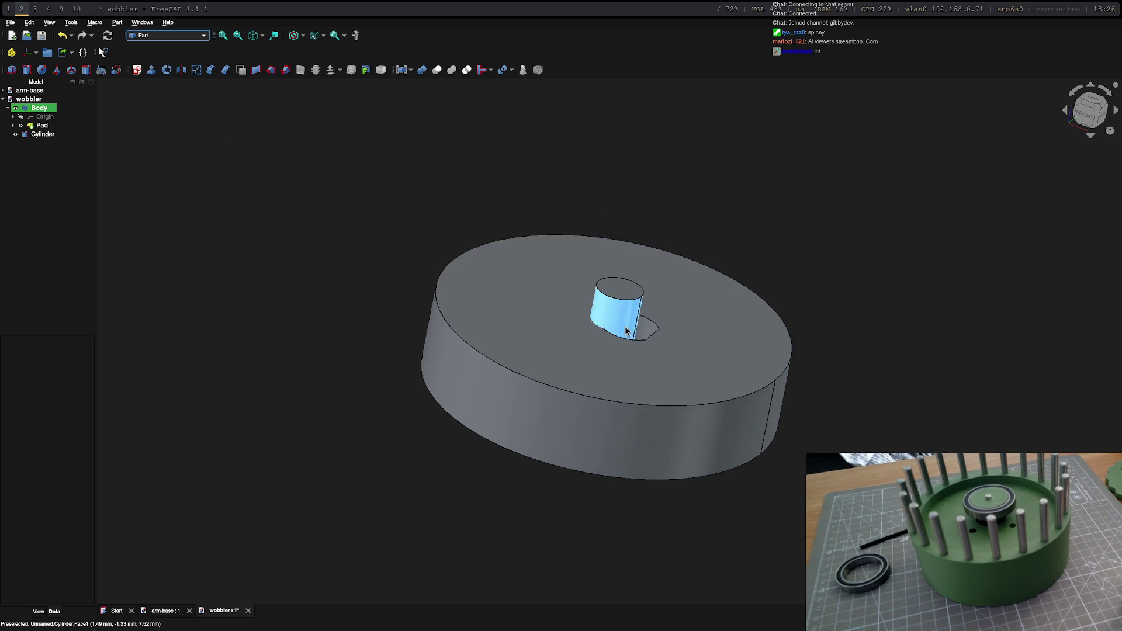
{"action": "left_click", "coordinate": [43, 133]}
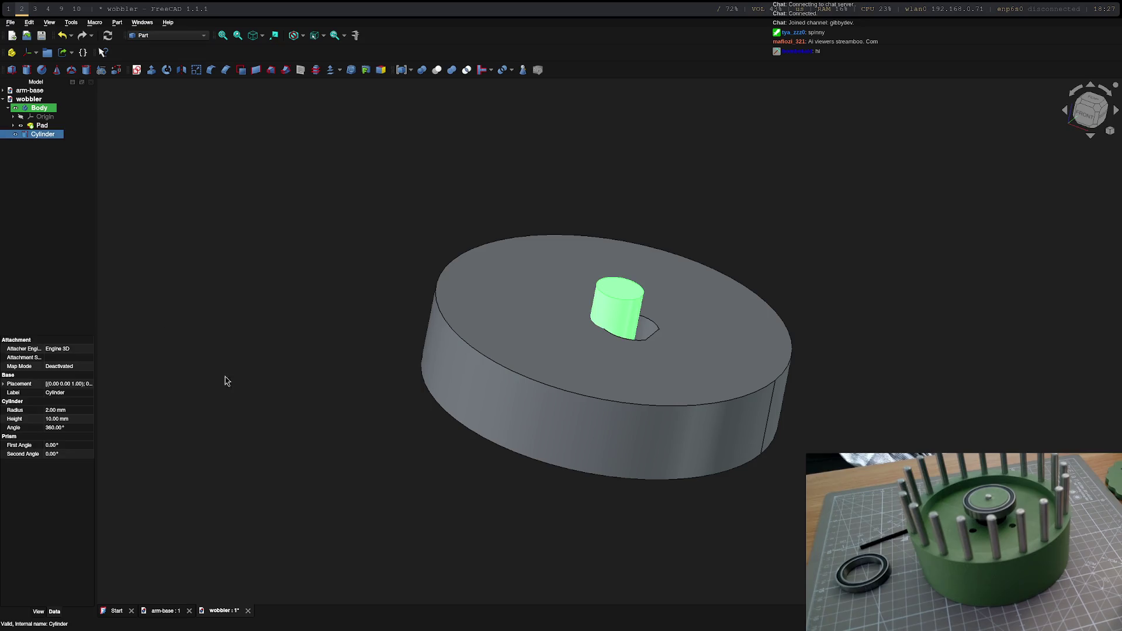
{"action": "left_click", "coordinate": [50, 421]}
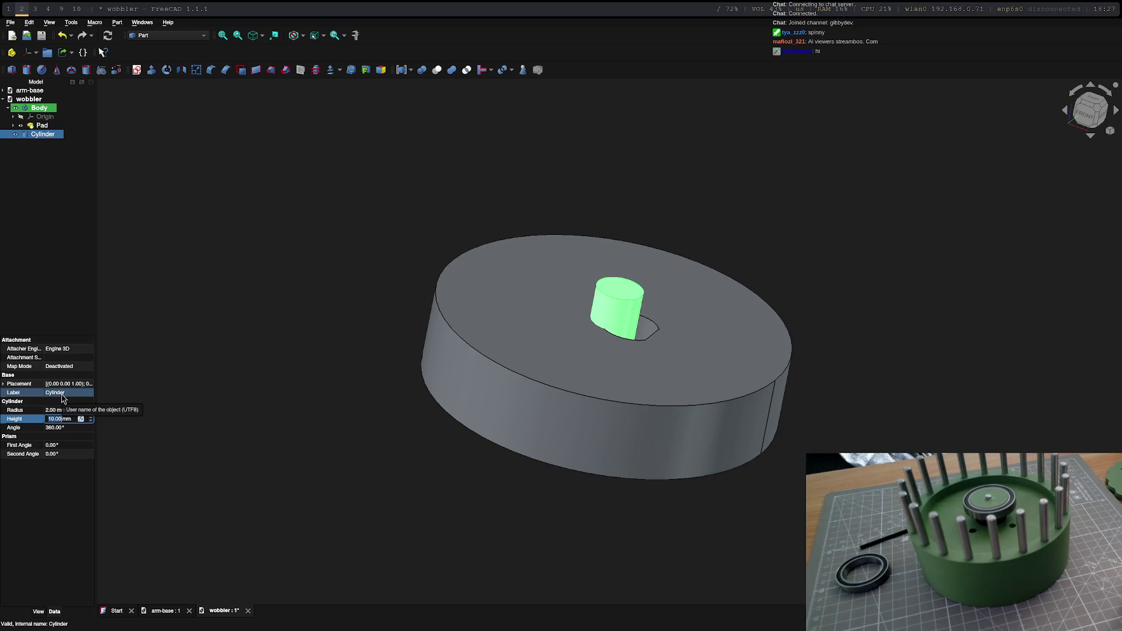
{"action": "left_click", "coordinate": [50, 411]}
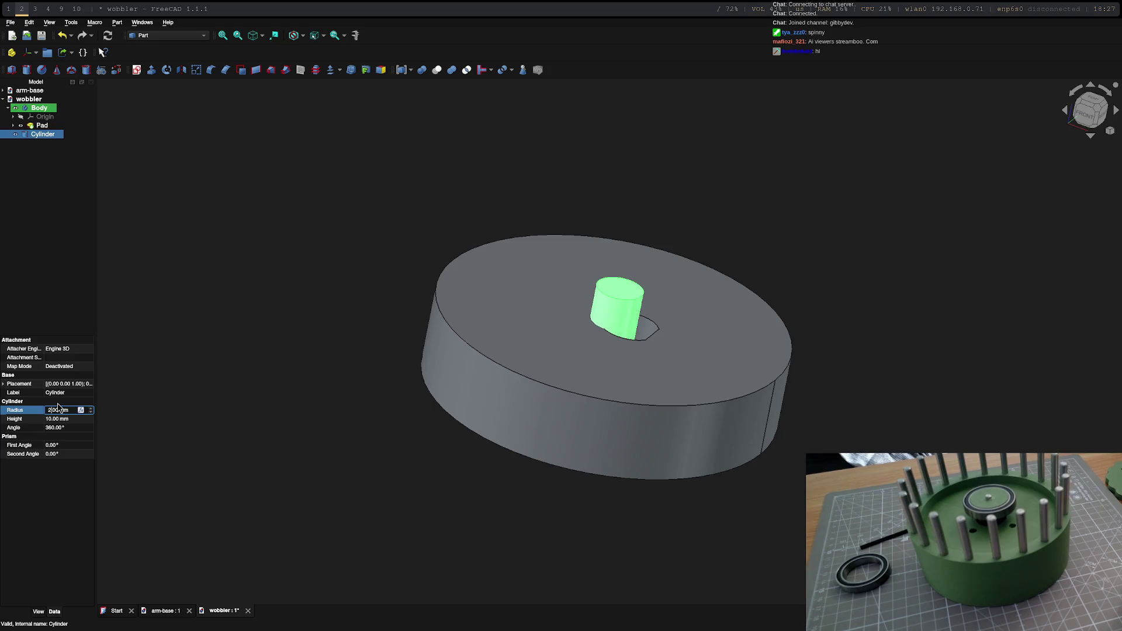
{"action": "type", "text": "5"}
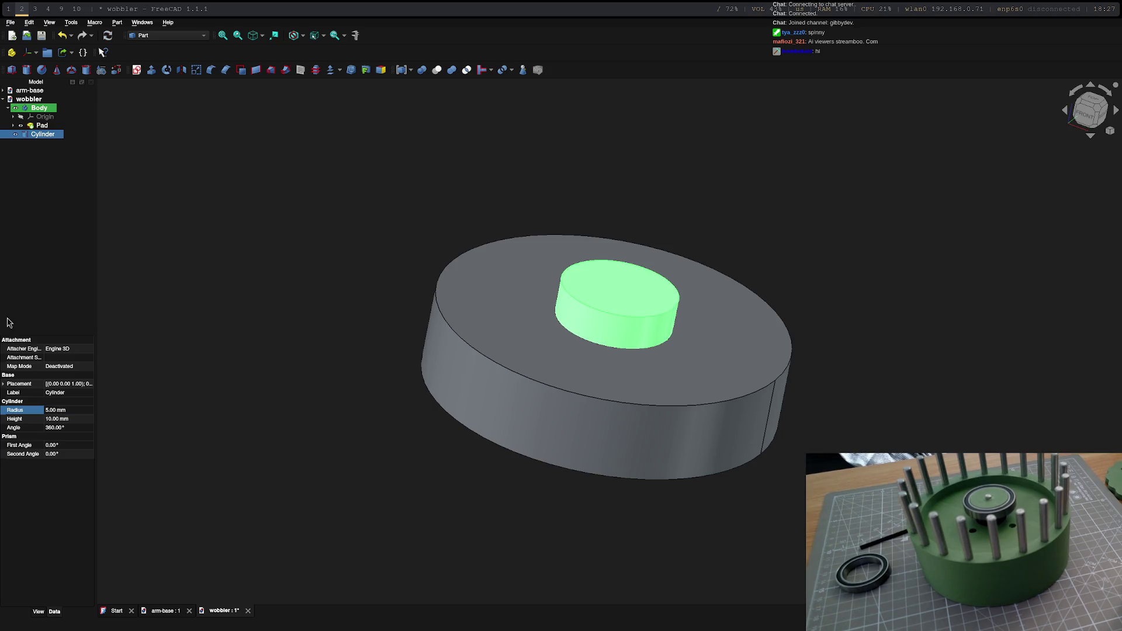
Step: Set the cylinder's Placement Position x to 1.5 mm to offset it on the disc
{"action": "middle_click_drag", "start_coordinate": [298, 381], "coordinate": [483, 429]}
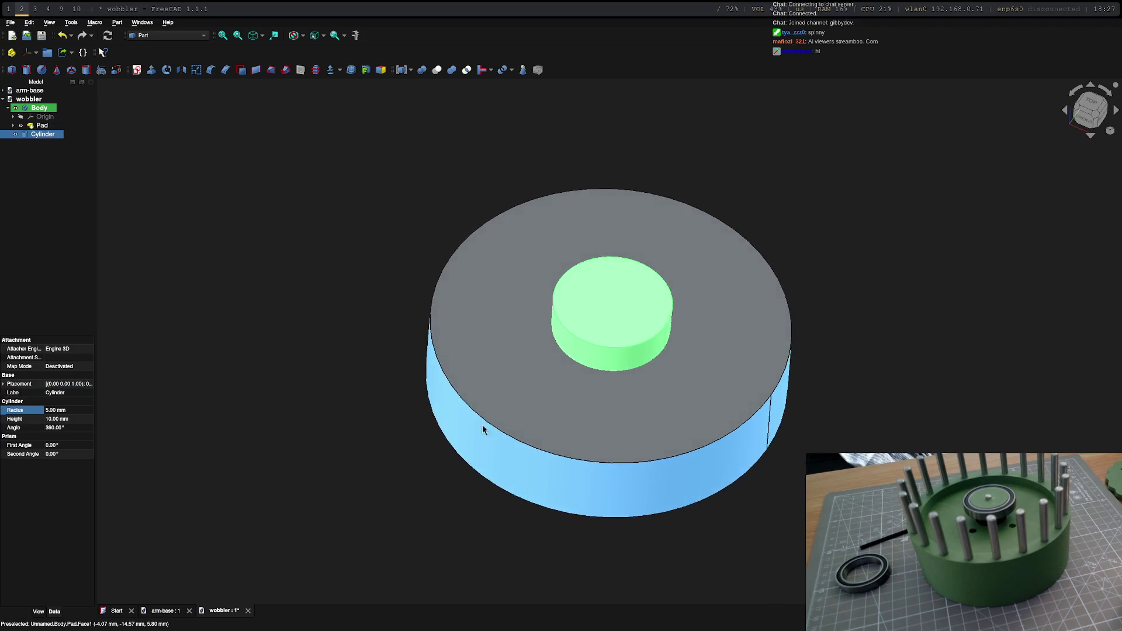
{"action": "left_click", "coordinate": [5, 386]}
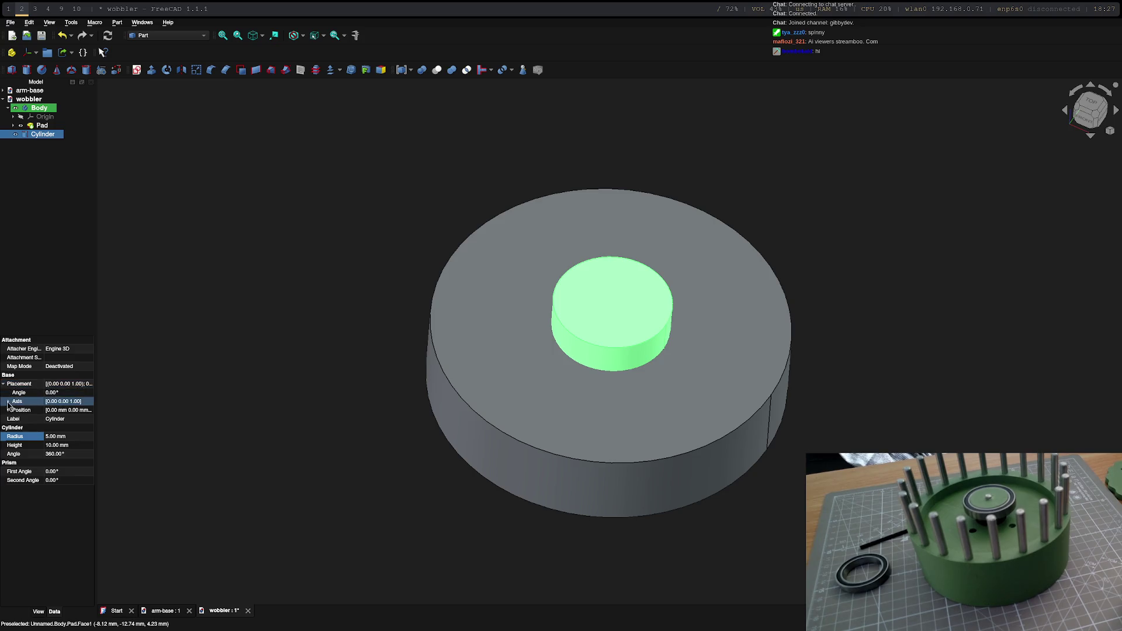
{"action": "left_click", "coordinate": [38, 410]}
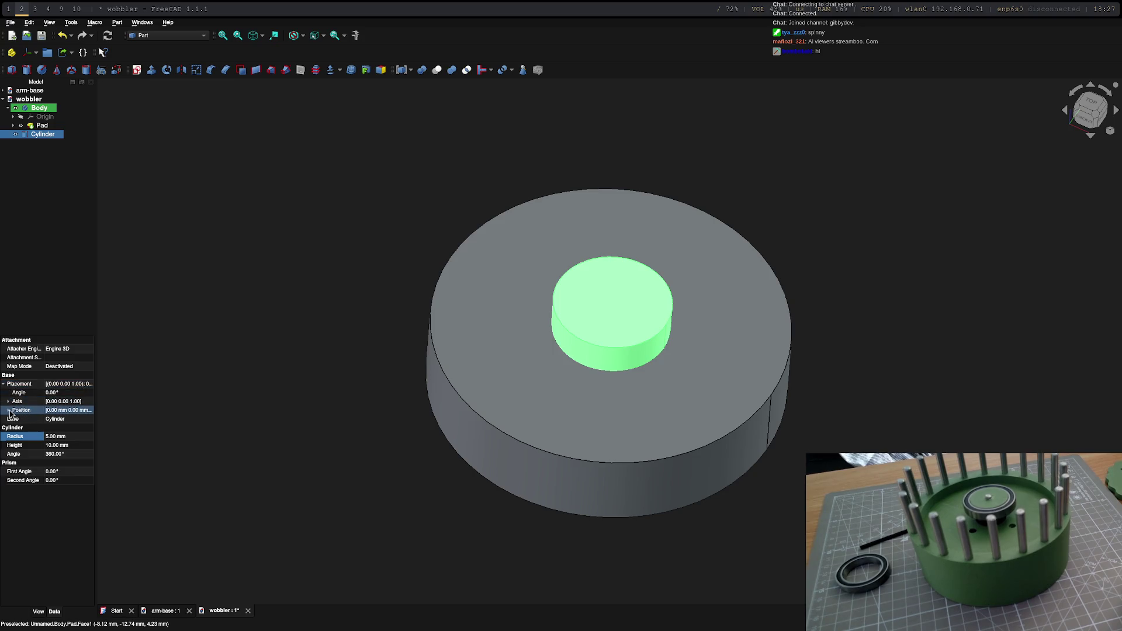
{"action": "left_click", "coordinate": [8, 411]}
{"action": "left_click", "coordinate": [56, 420]}
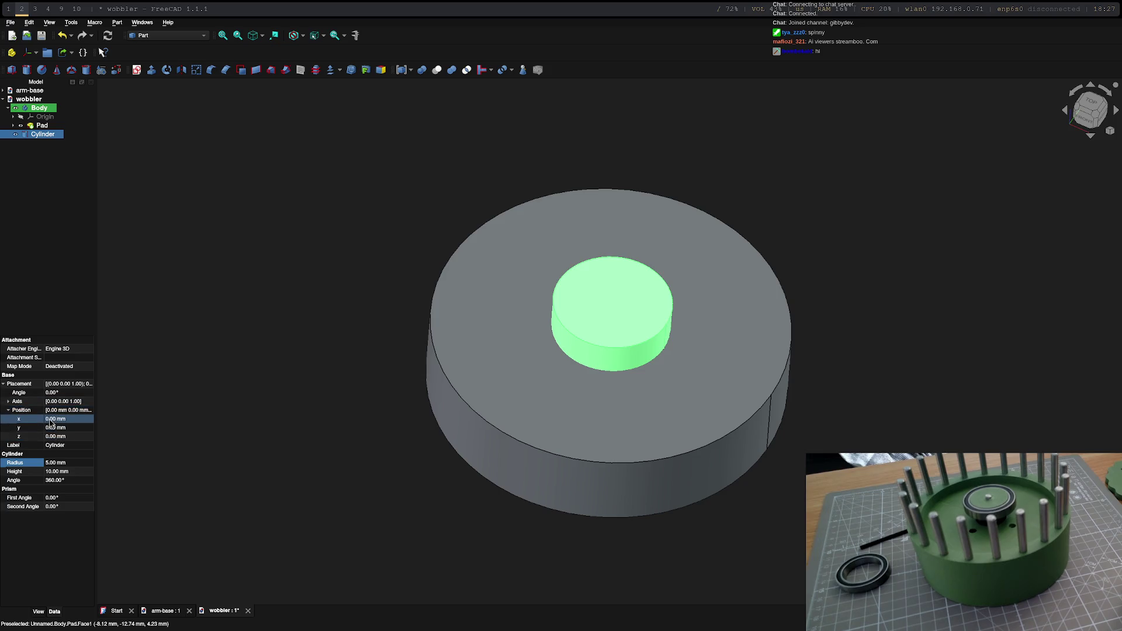
{"action": "left_click", "coordinate": [55, 422]}
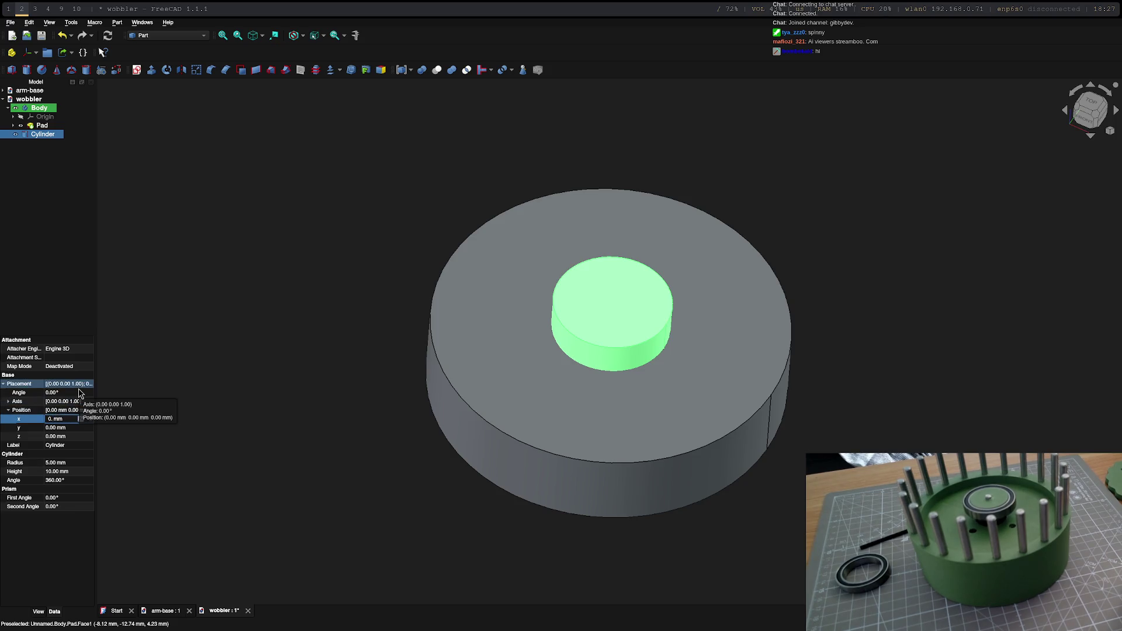
{"action": "type", "text": "1.5"}
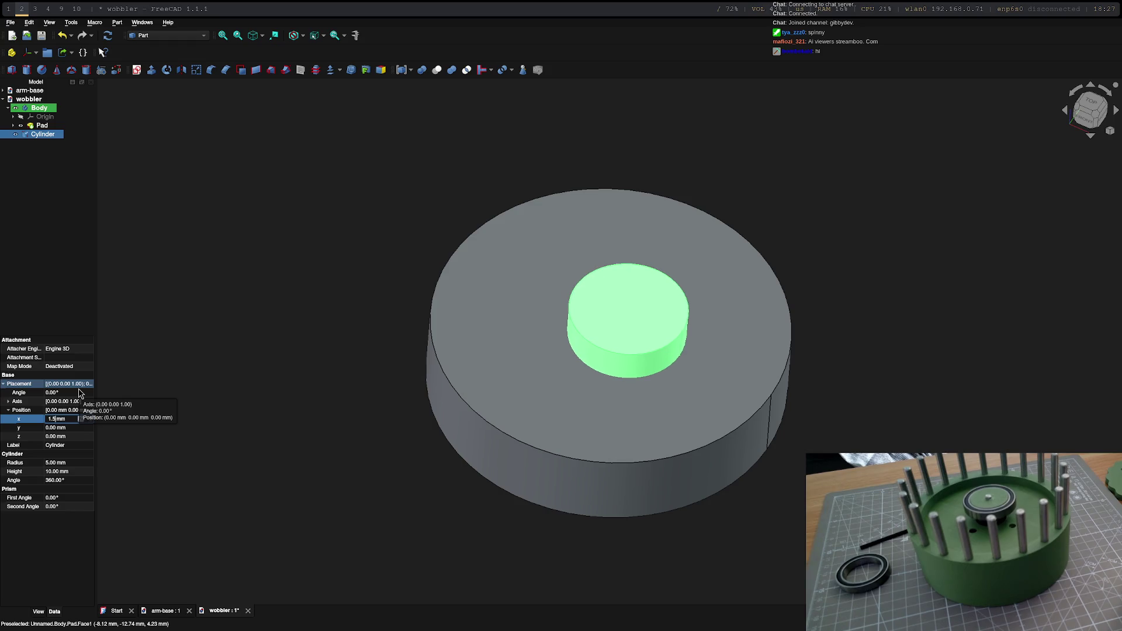
{"action": "key", "text": "Return"}
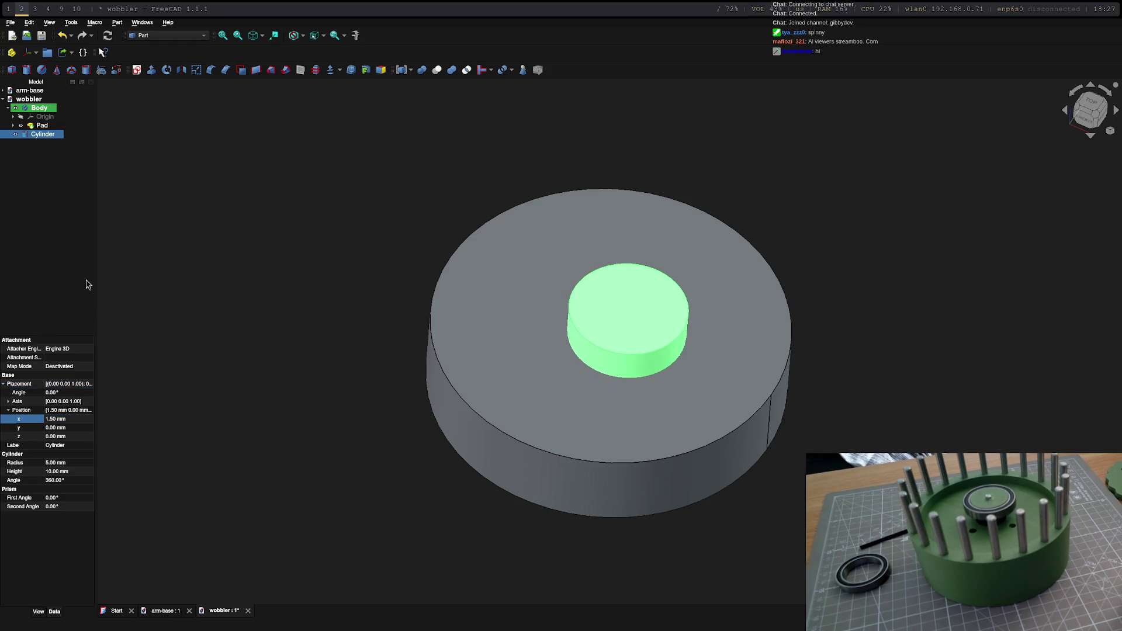
{"action": "mouse_move", "coordinate": [614, 325]}
{"action": "middle_mouse_down"}
{"action": "mouse_move", "coordinate": [756, 330]}
{"action": "mouse_move", "coordinate": [442, 455]}
{"action": "middle_mouse_up"}
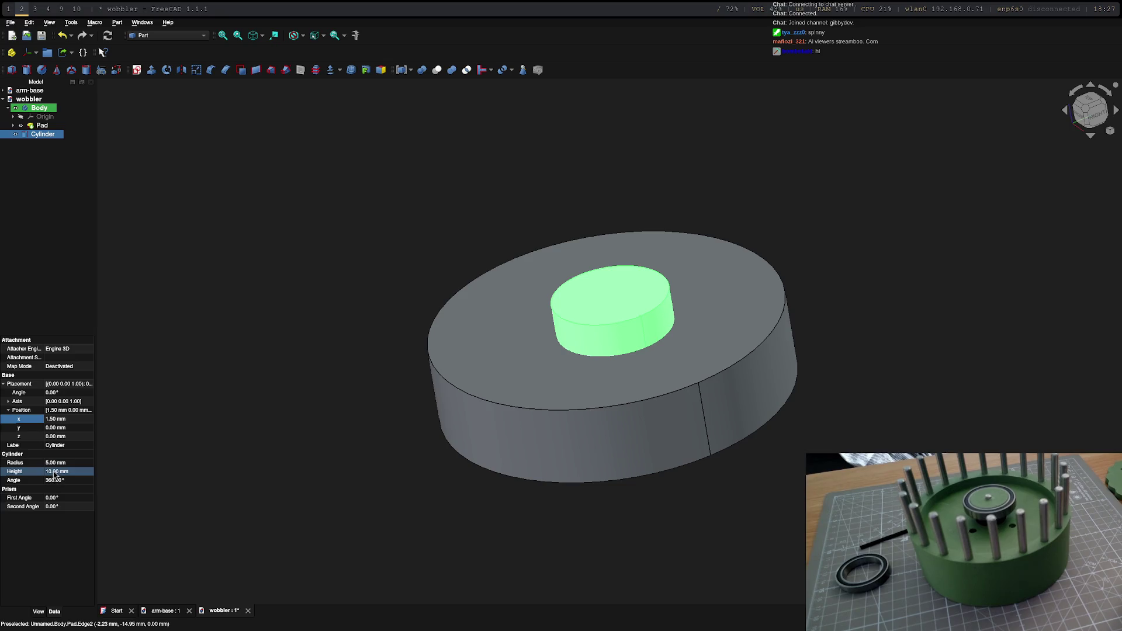
Step: Set the offset hub cylinder's height to 30 mm, then shorten it to 15 mm
{"action": "left_click", "coordinate": [55, 474]}
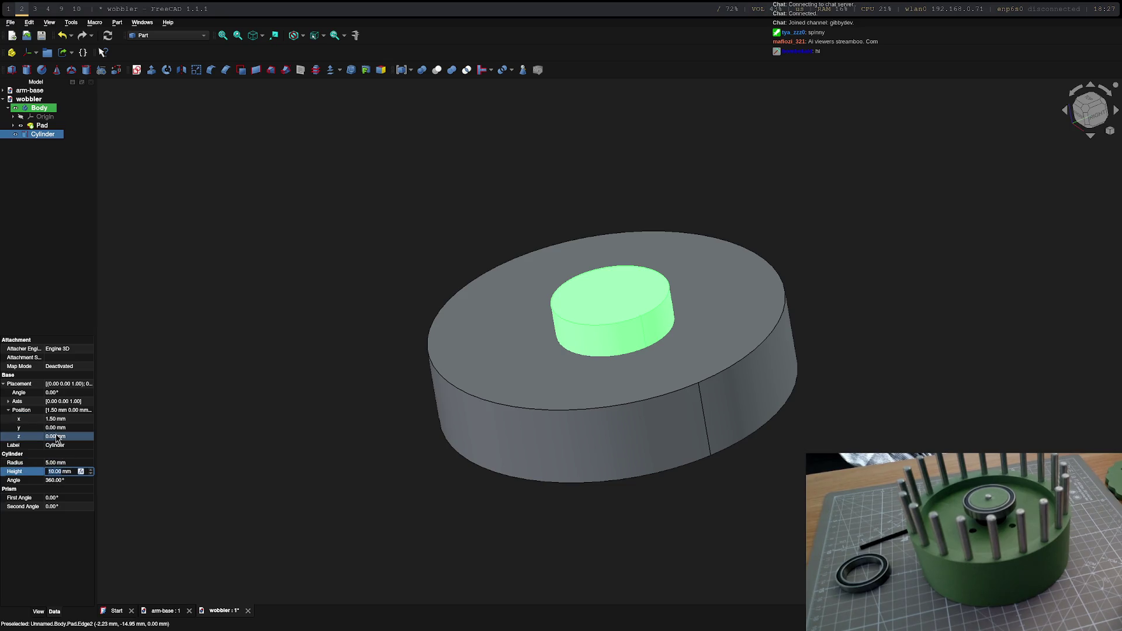
{"action": "type", "text": "30"}
{"action": "key", "text": "Return"}
{"action": "mouse_move", "coordinate": [613, 412]}
{"action": "middle_mouse_down"}
{"action": "mouse_move", "coordinate": [668, 323]}
{"action": "mouse_move", "coordinate": [710, 298]}
{"action": "middle_mouse_up"}
{"action": "scroll", "coordinate": [710, 298], "scroll_direction": "down", "scroll_amount": 5}
{"action": "scroll", "coordinate": [710, 299], "scroll_direction": "up", "scroll_amount": 3}
{"action": "scroll", "coordinate": [709, 295], "scroll_direction": "up", "scroll_amount": 1}
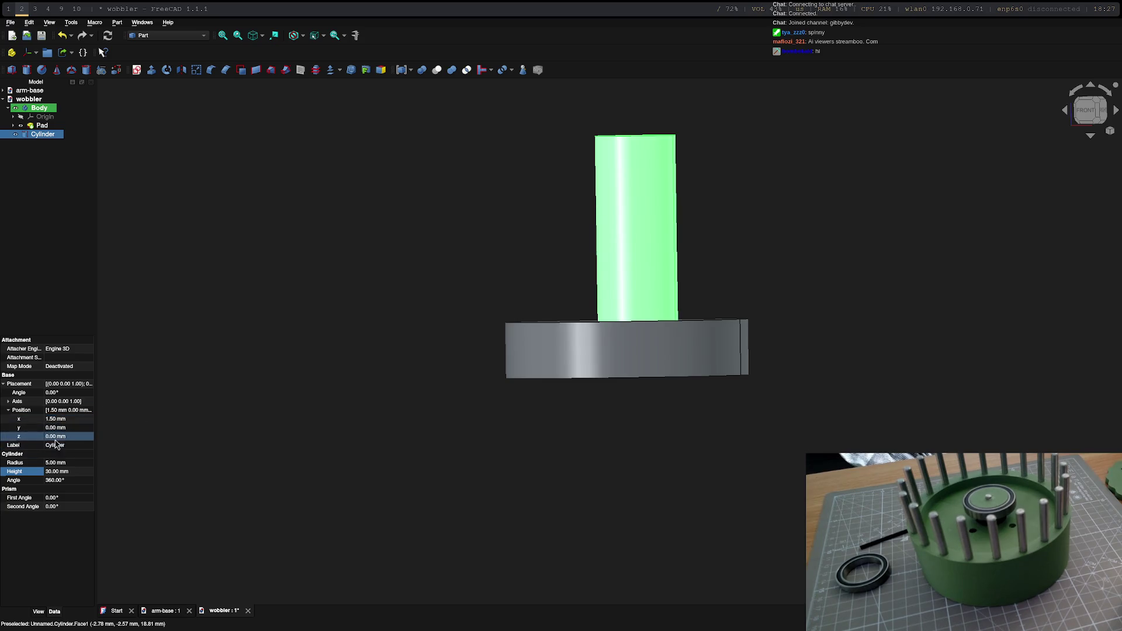
{"action": "left_click", "coordinate": [51, 471]}
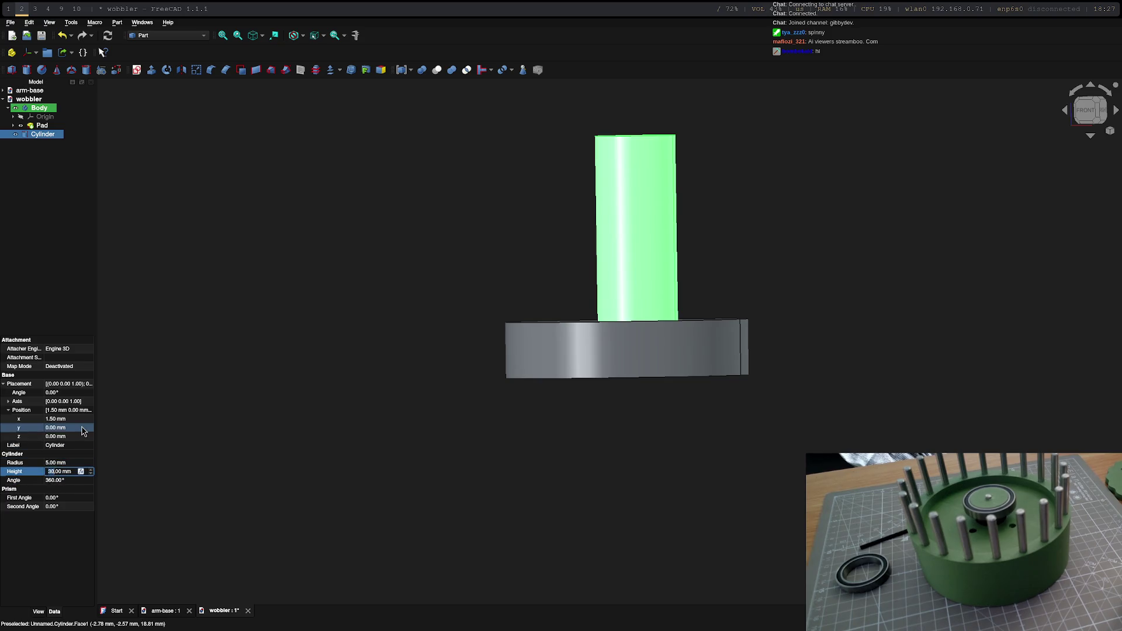
{"action": "type", "text": "15"}
{"action": "key", "text": "Return"}
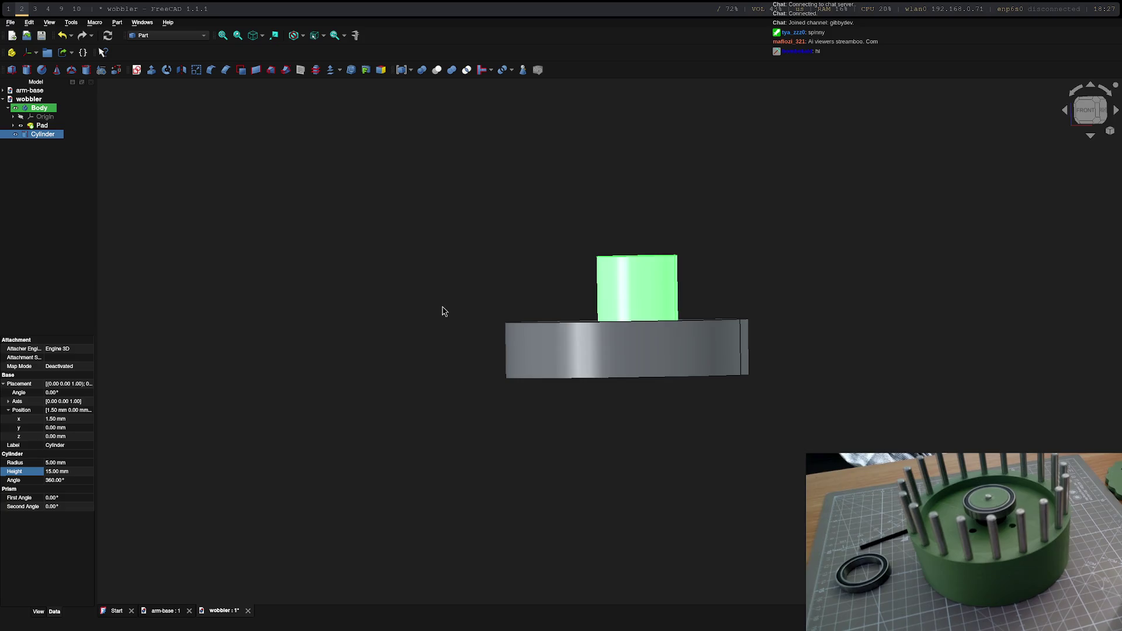
{"action": "key", "text": "0"}
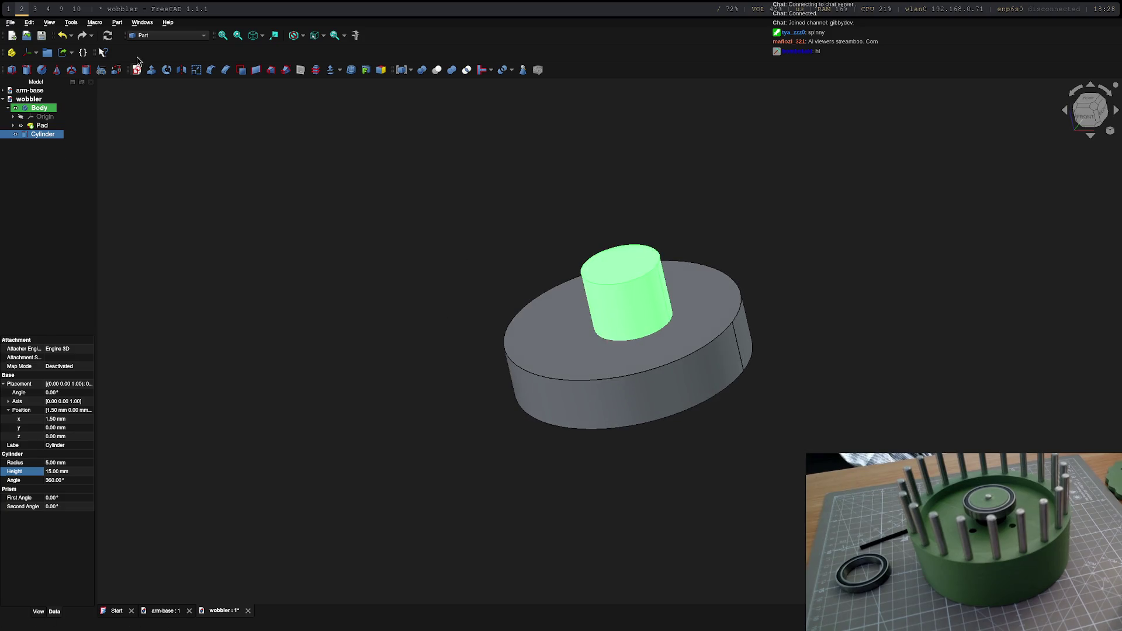
Step: Add Cylinder001 and offset it 1.5 mm along x, then begin raising its radius to 2.5 mm
{"action": "left_click", "coordinate": [28, 71]}
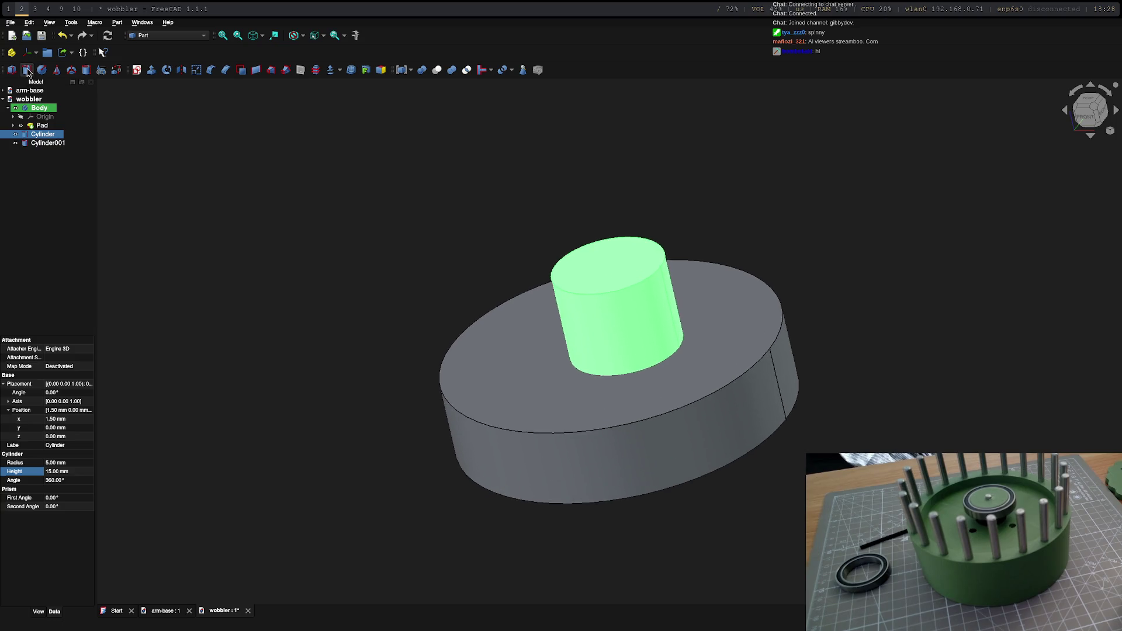
{"action": "left_click", "coordinate": [48, 143]}
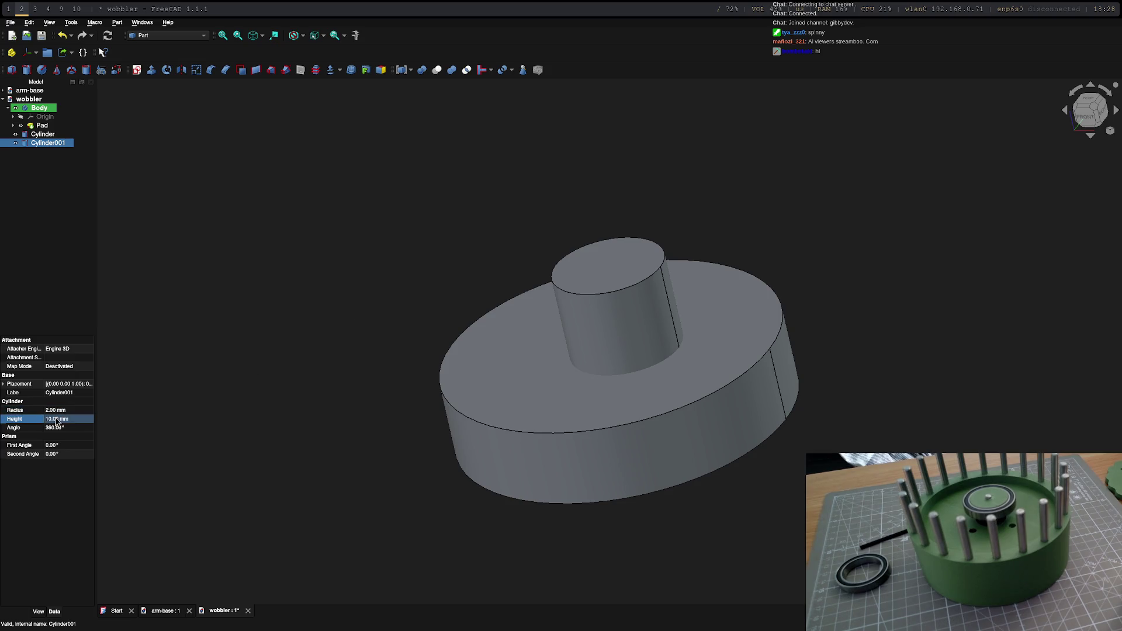
{"action": "left_click", "coordinate": [4, 384]}
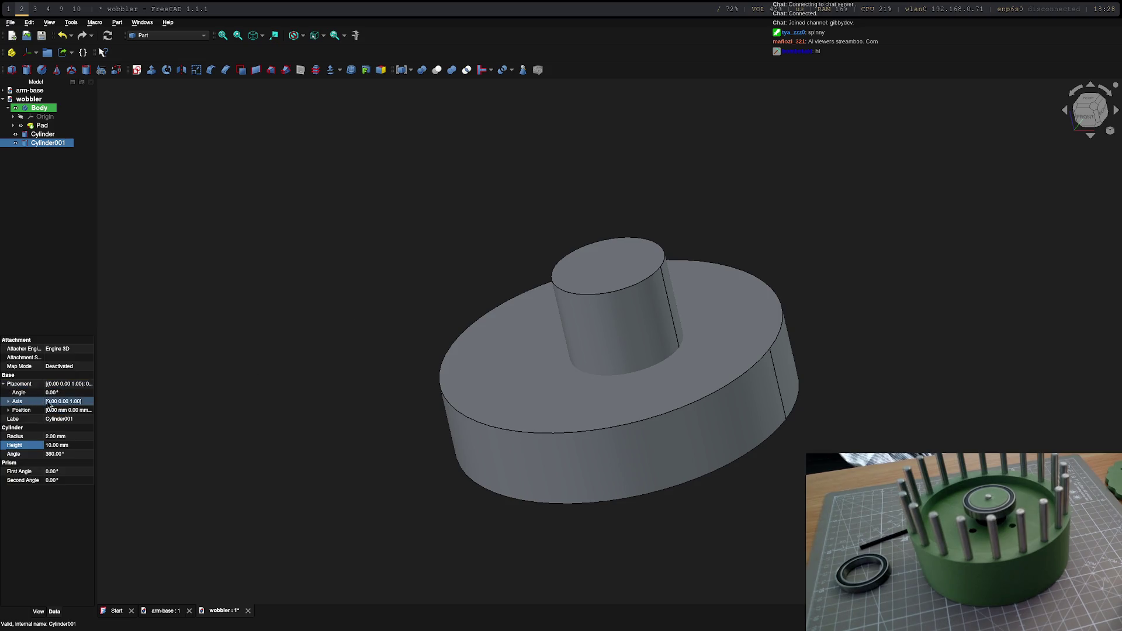
{"action": "left_click", "coordinate": [7, 410]}
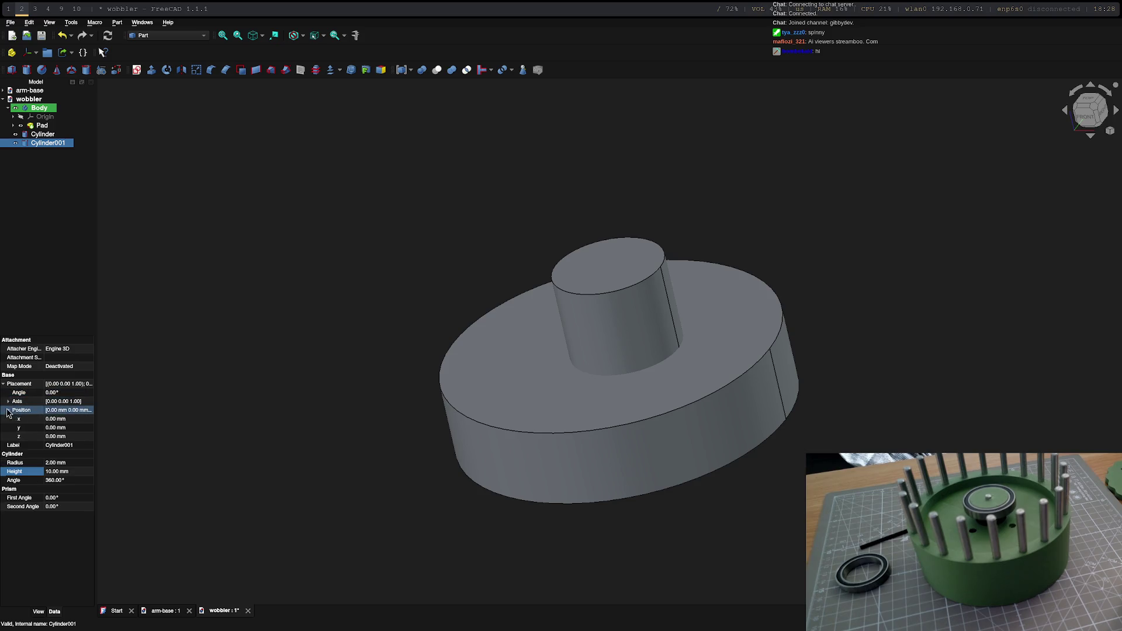
{"action": "left_click", "coordinate": [54, 418]}
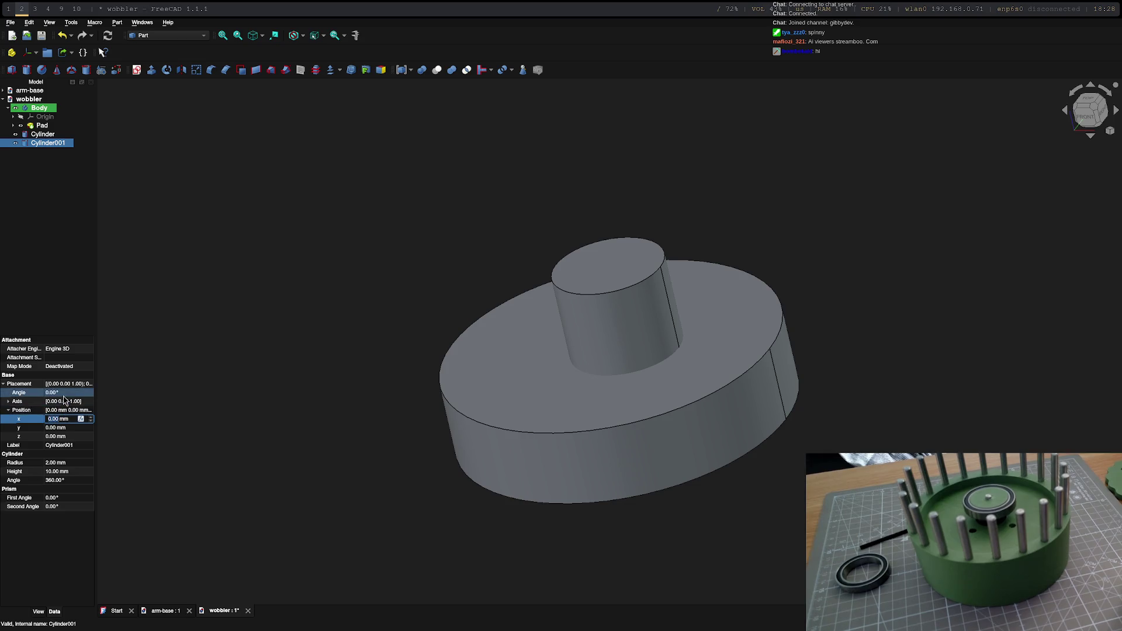
{"action": "type", "text": "15"}
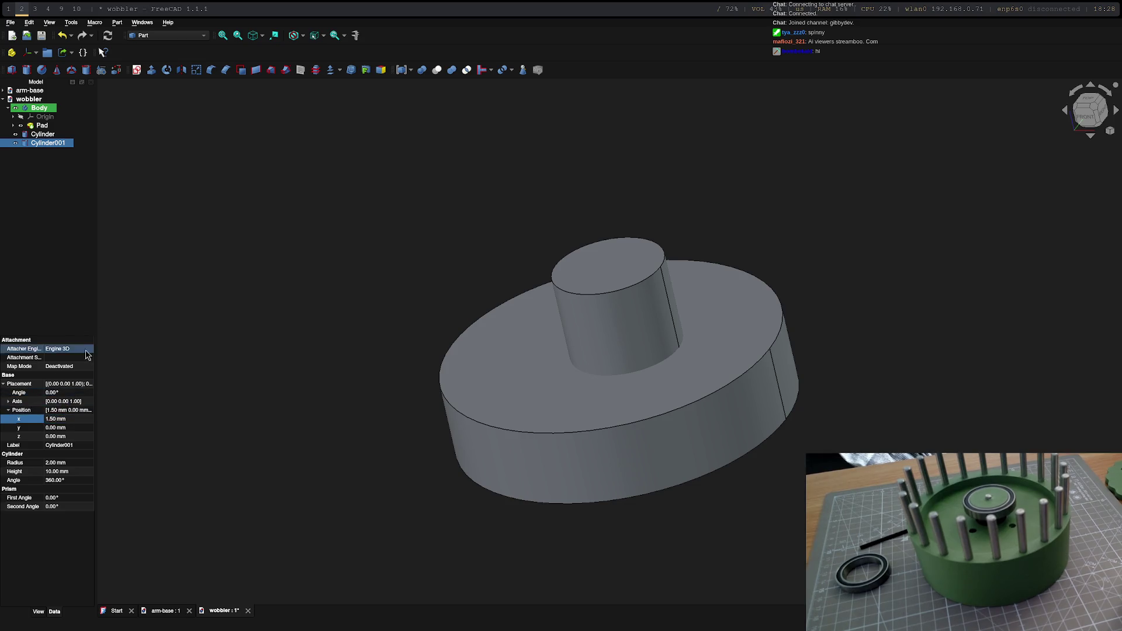
{"action": "left_click", "coordinate": [57, 385]}
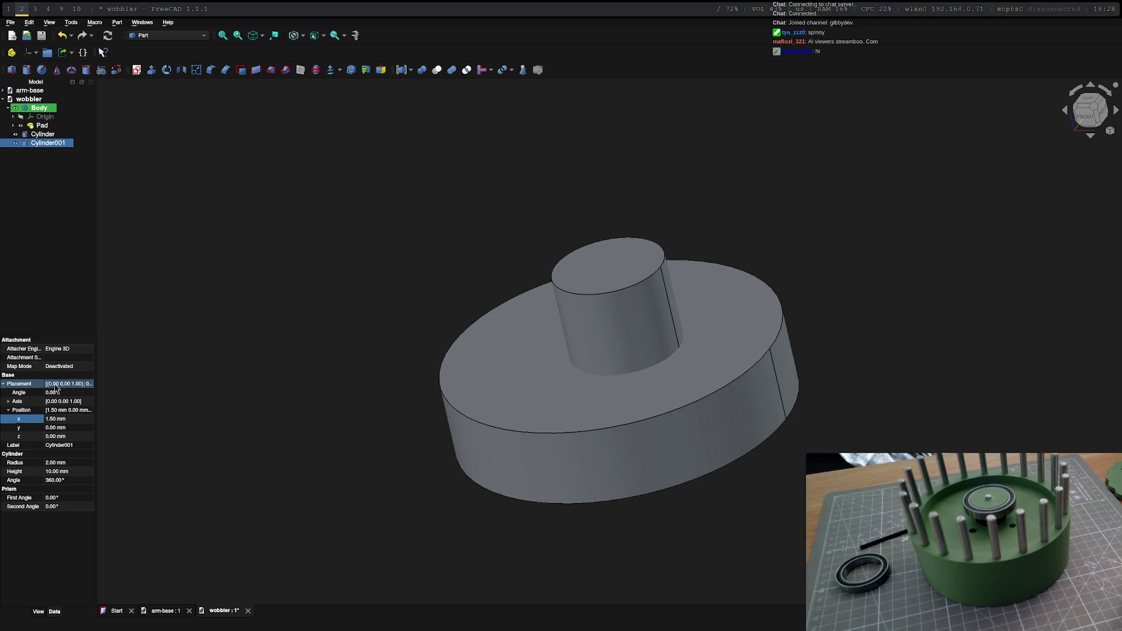
{"action": "left_click", "coordinate": [52, 464]}
{"action": "type", "text": "2.5"}
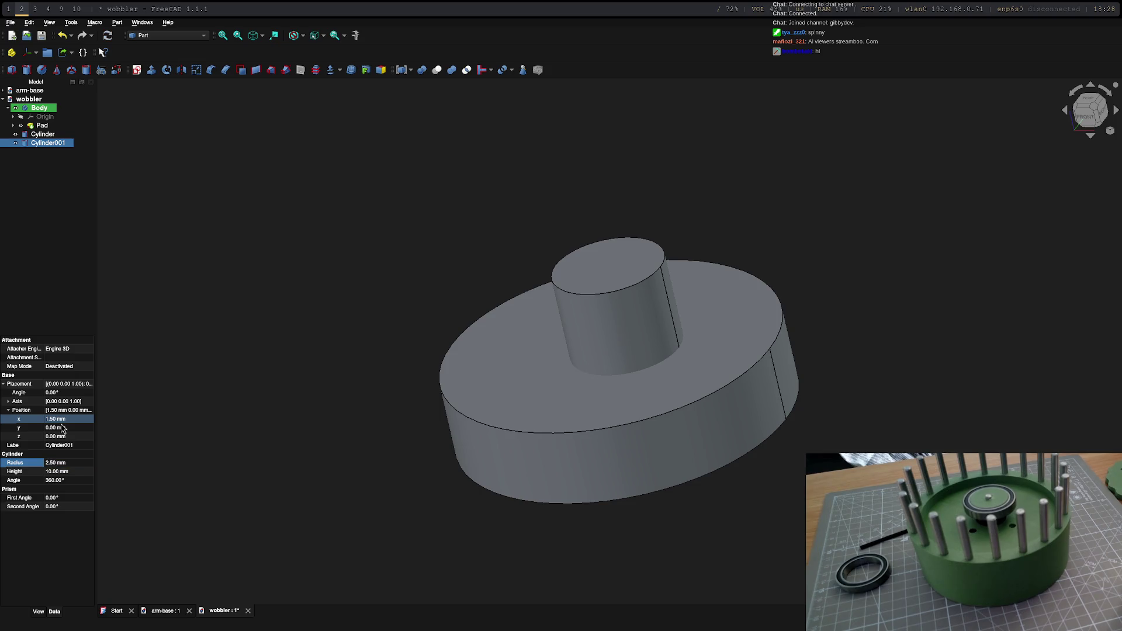
Step: Confirm the 2.5 mm radius and make Cylinder001 a 30 mm tall shaft
{"action": "left_click", "coordinate": [65, 438]}
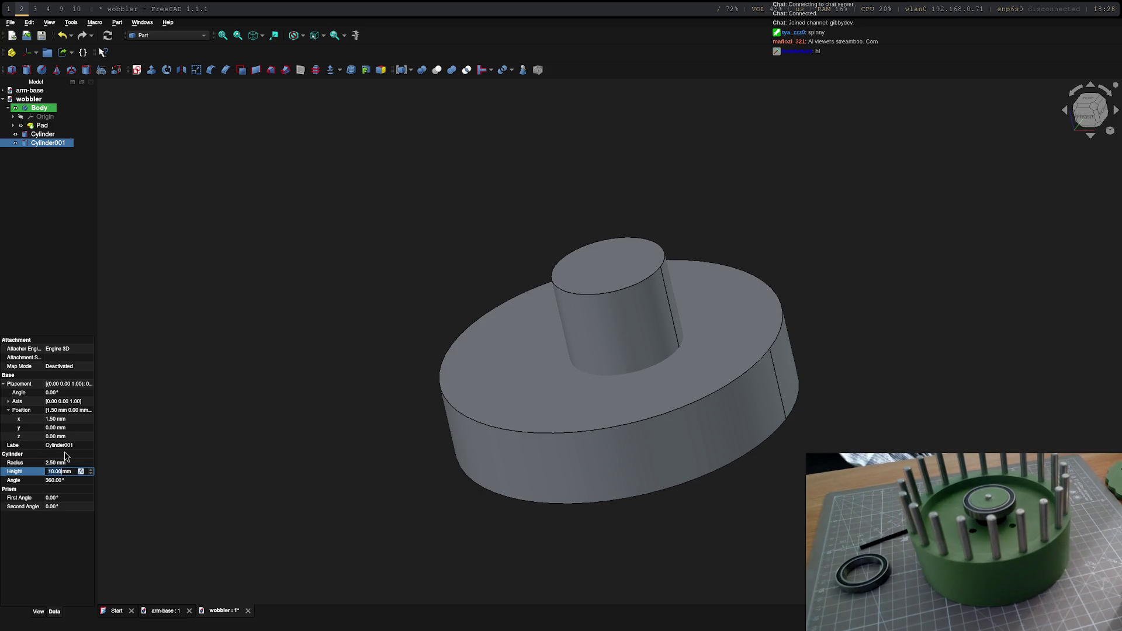
{"action": "type", "text": "30"}
{"action": "key", "text": "Return"}
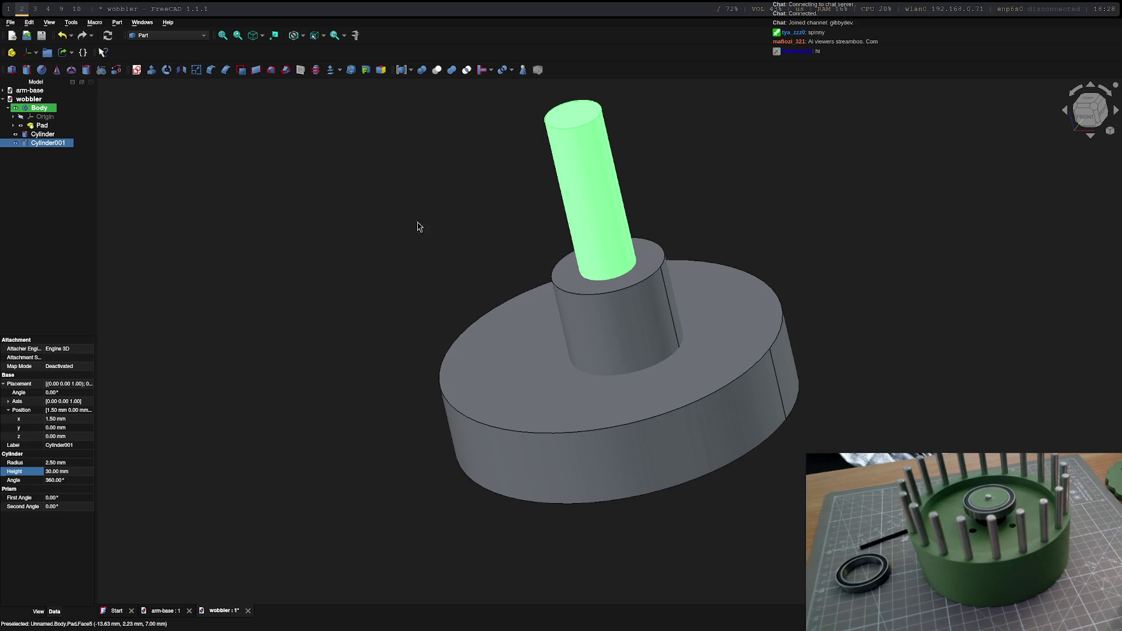
{"action": "middle_click_drag", "start_coordinate": [420, 227], "coordinate": [184, 170]}
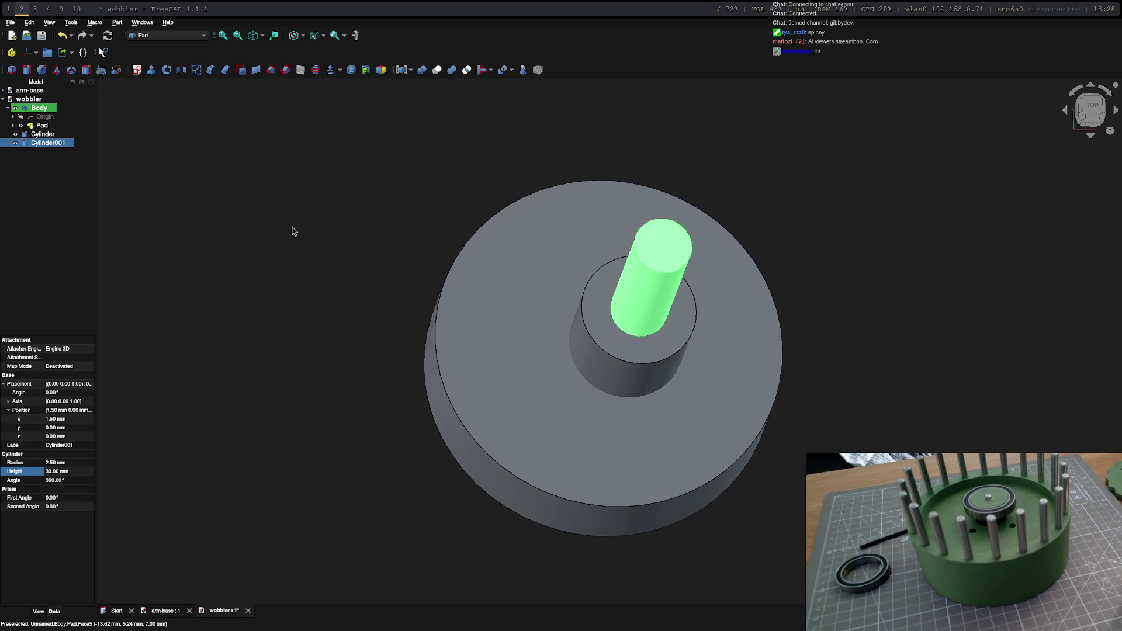